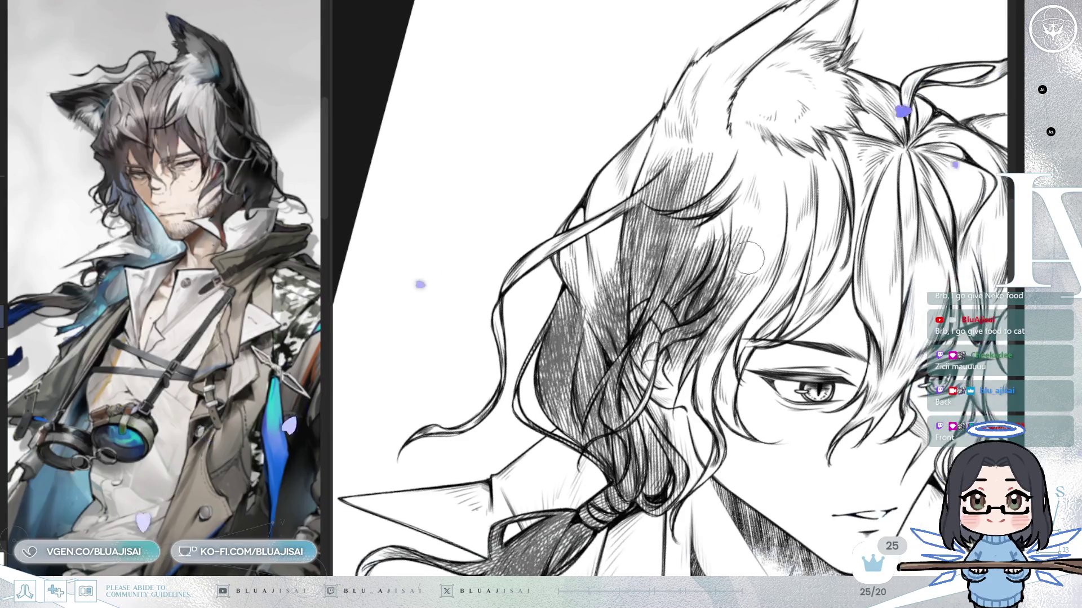
Rotate the canvas, shift the face close-up and zoom out to show the full wolf portrait
key("6")
key("6")
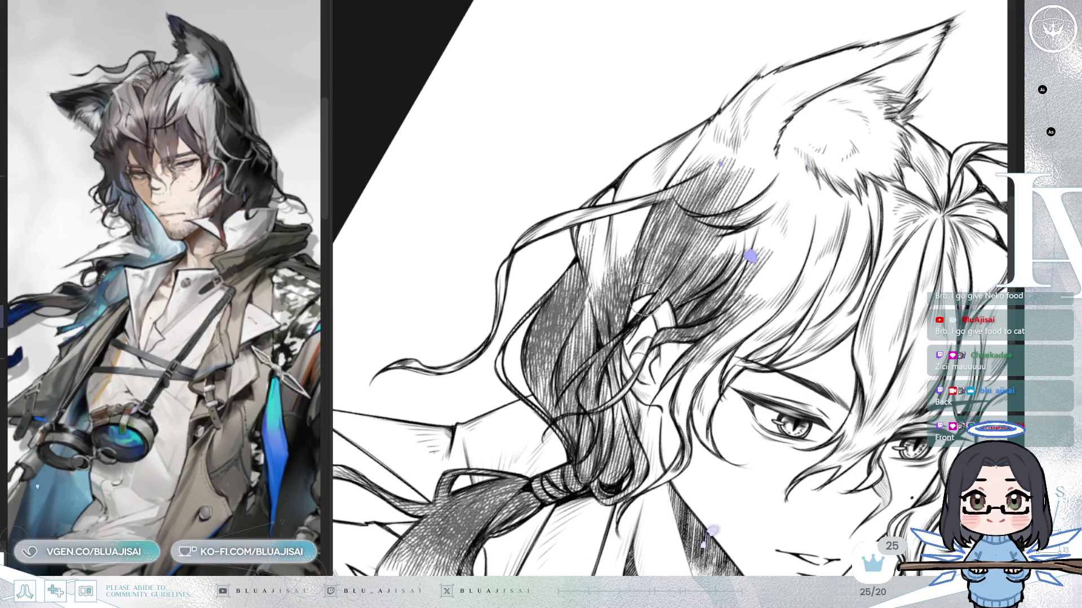
left_click_drag(728, 296, 714, 319)
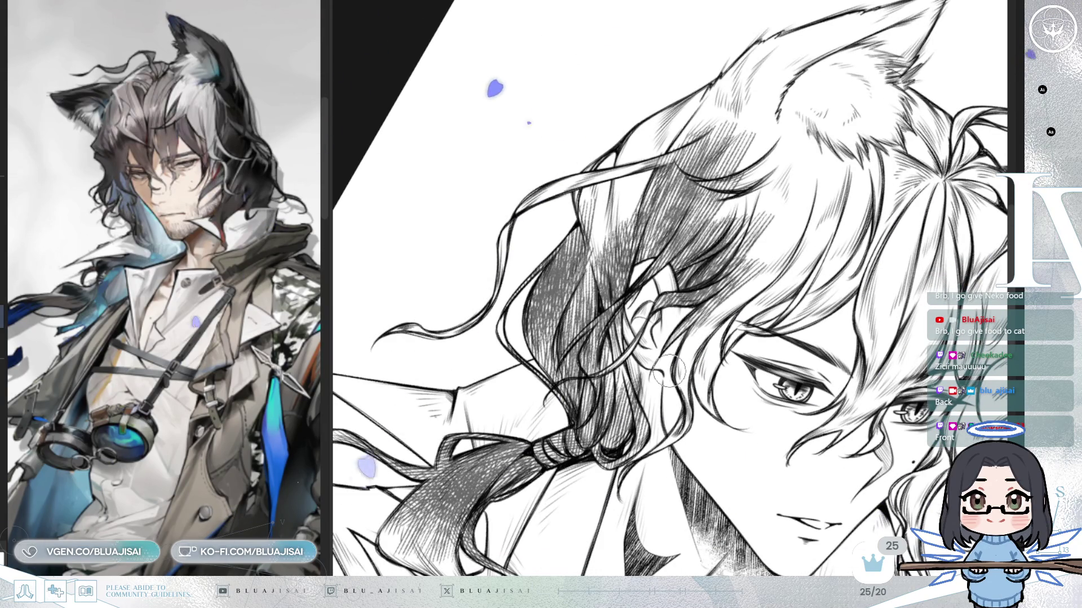
key("minus")
scroll(869, 291, "down", 5)
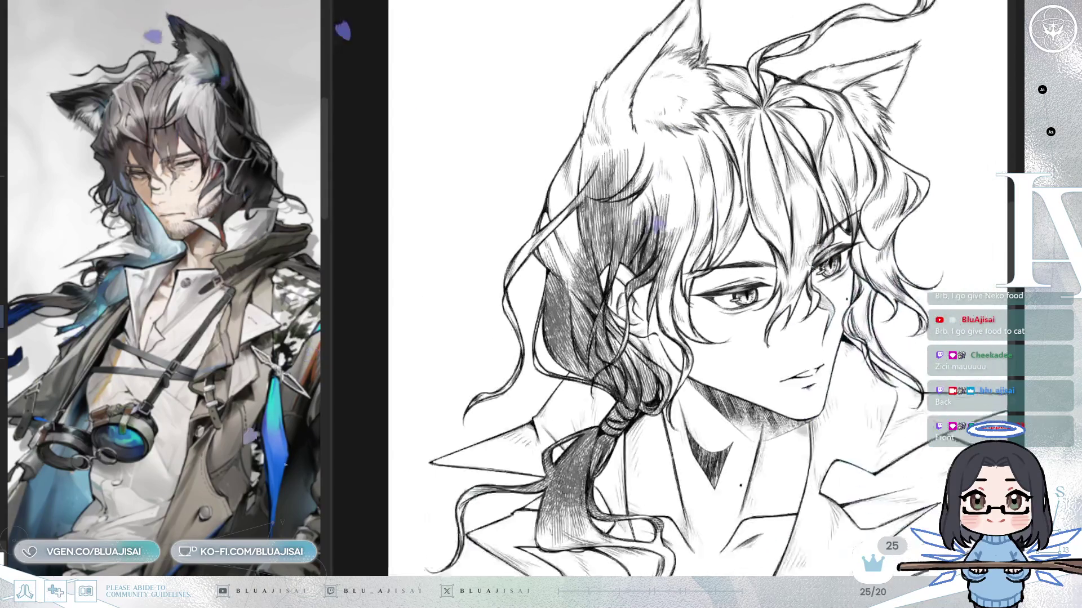
Darken the side hair and braid hatching, softening then densifying the ponytail shading
left_click_drag(869, 291, 869, 270)
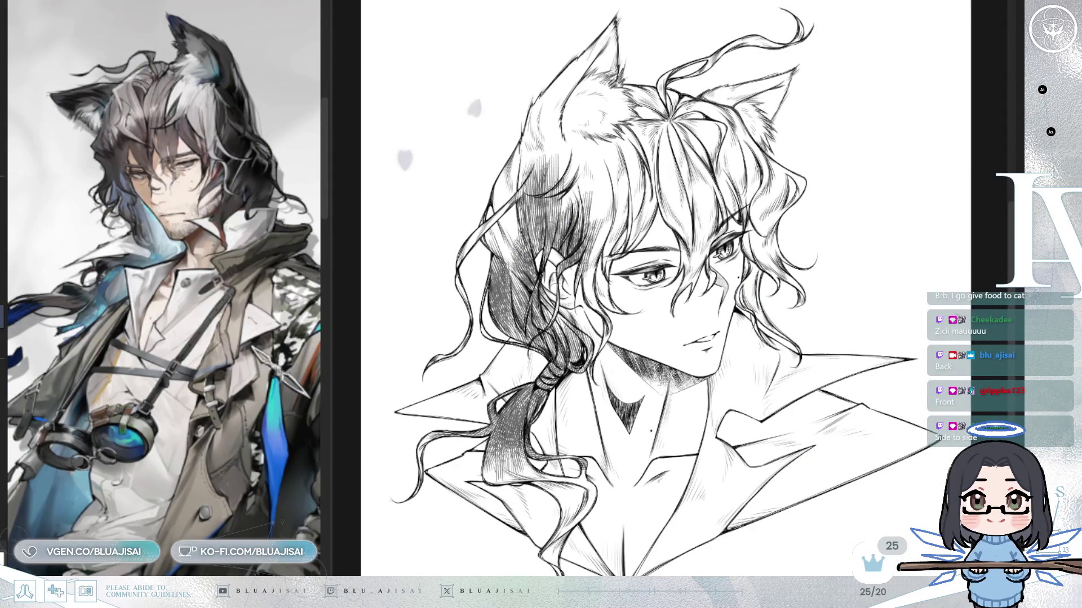
key("ctrl+z")
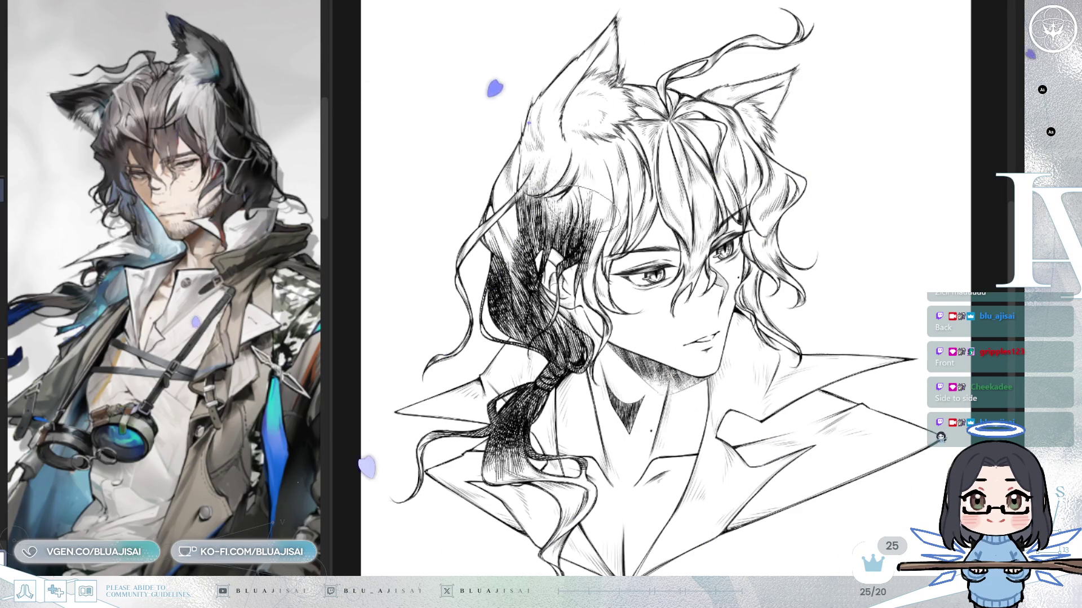
scroll(589, 242, "up", 1)
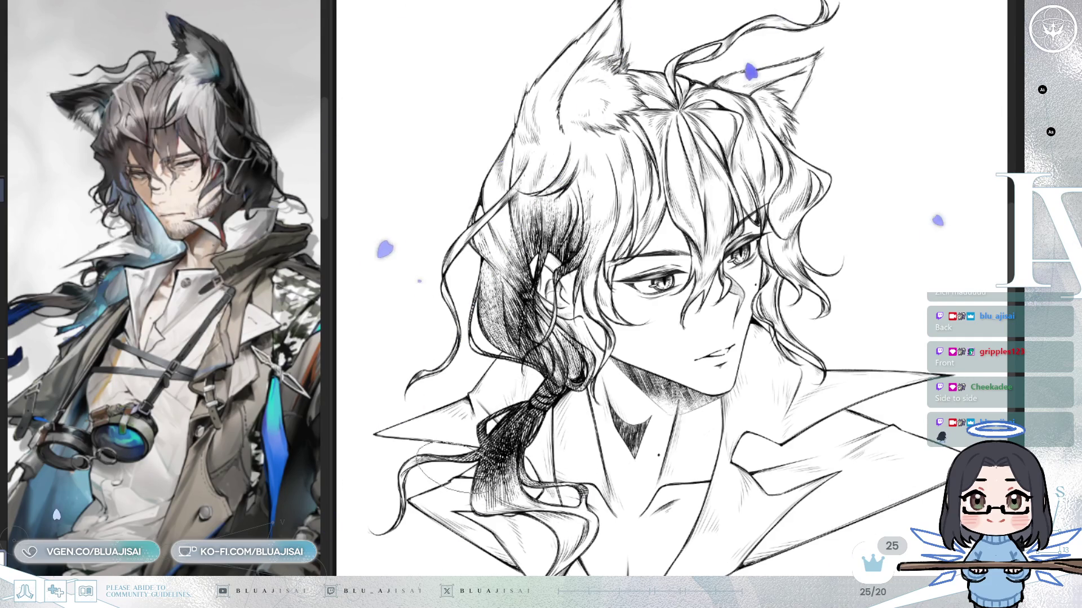
mouse_move(493, 442)
left_mouse_down()
mouse_move(507, 468)
mouse_move(504, 496)
mouse_move(490, 504)
mouse_move(502, 503)
mouse_move(516, 442)
left_mouse_up()
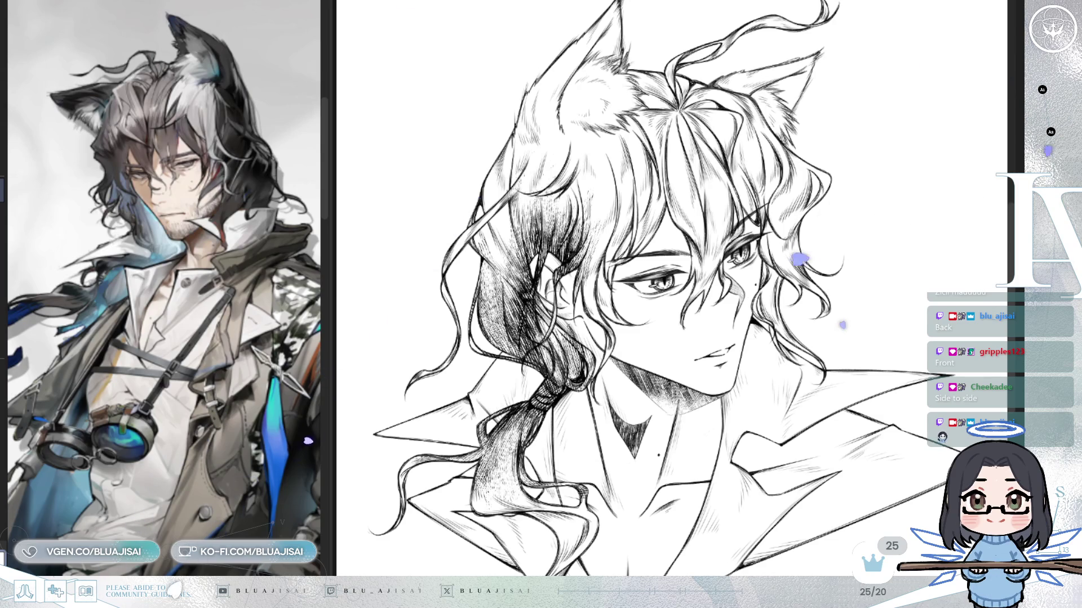
left_click_drag(541, 417, 494, 452)
mouse_move(598, 354)
left_mouse_down()
mouse_move(587, 406)
mouse_move(608, 394)
left_mouse_up()
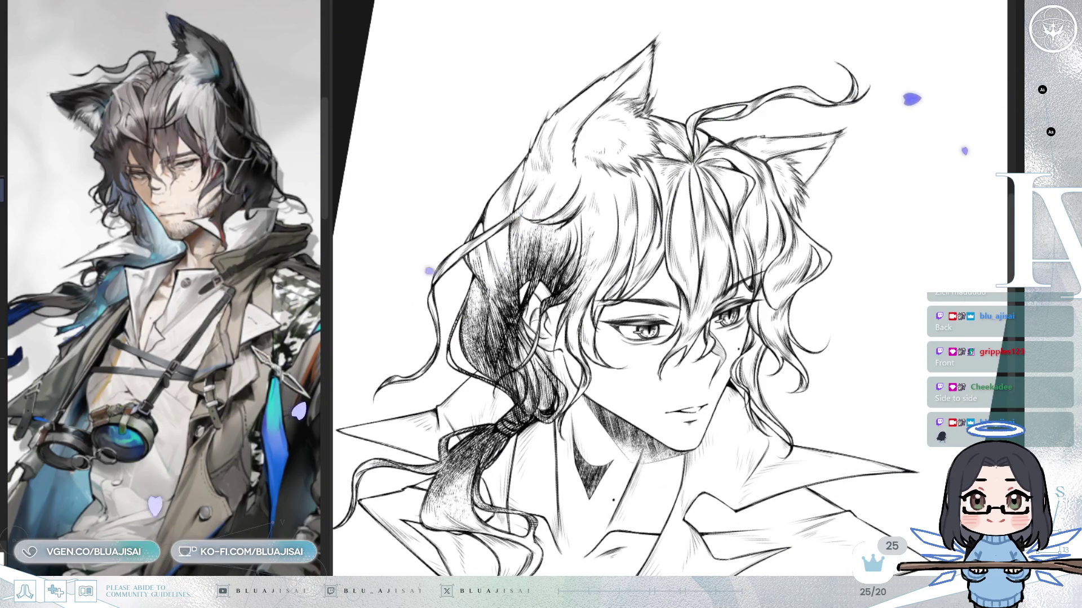
left_click_drag(891, 177, 852, 269)
scroll(852, 268, "down", 2)
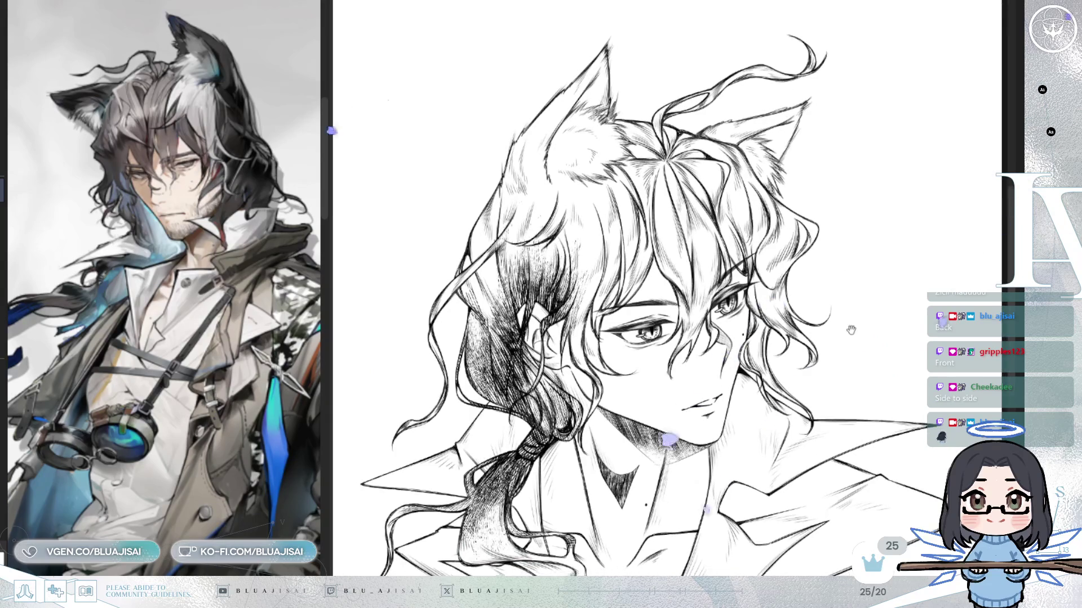
scroll(849, 287, "down", 2)
scroll(868, 293, "up", 1)
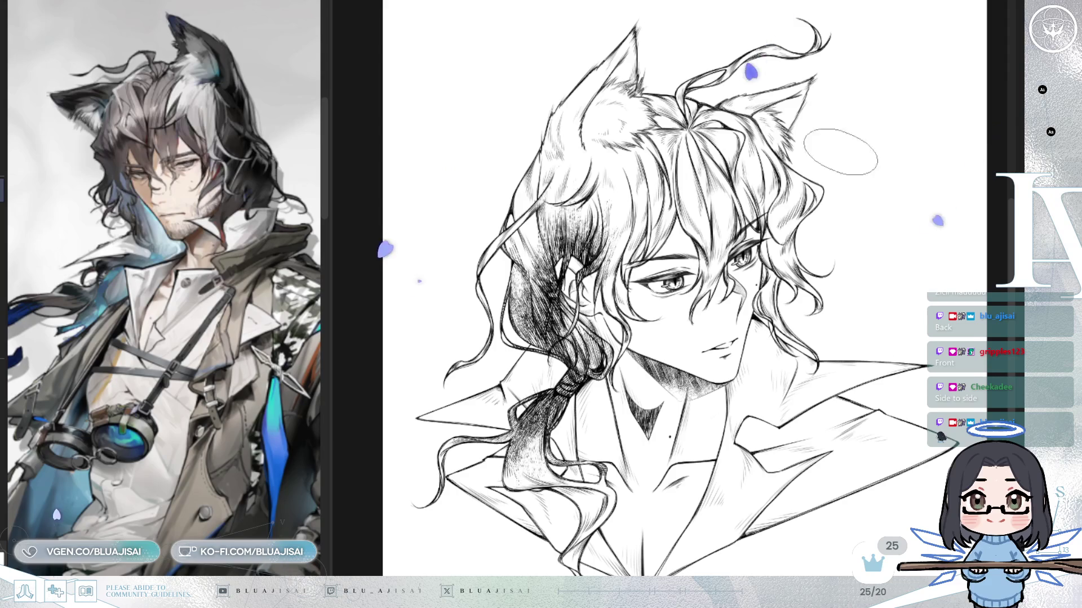
scroll(673, 181, "up", 2)
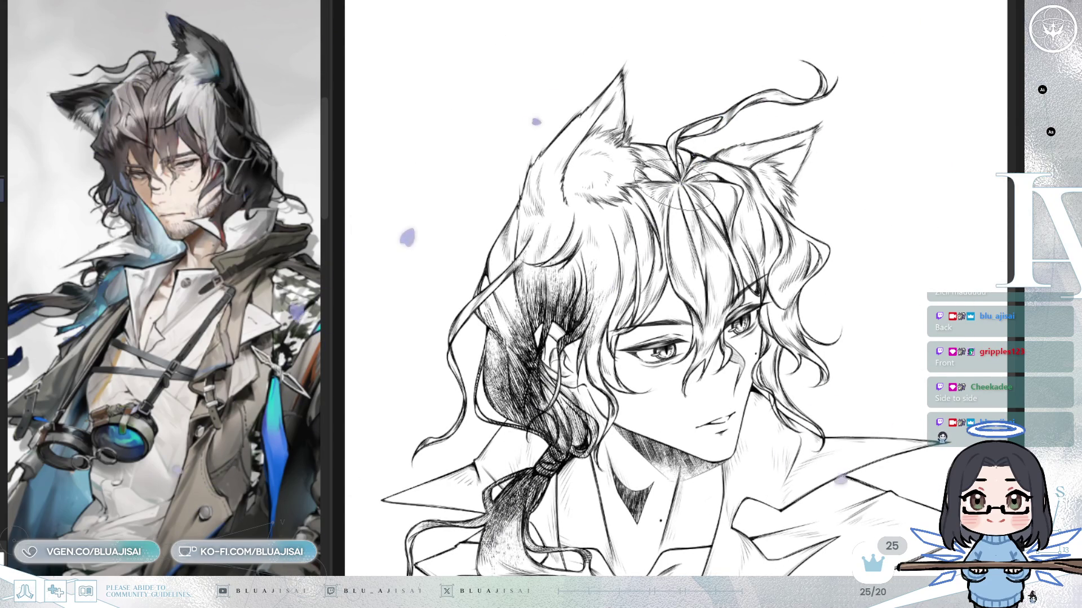
mouse_move(682, 180)
left_mouse_down()
mouse_move(653, 222)
mouse_move(664, 239)
mouse_move(738, 240)
mouse_move(736, 209)
left_mouse_up()
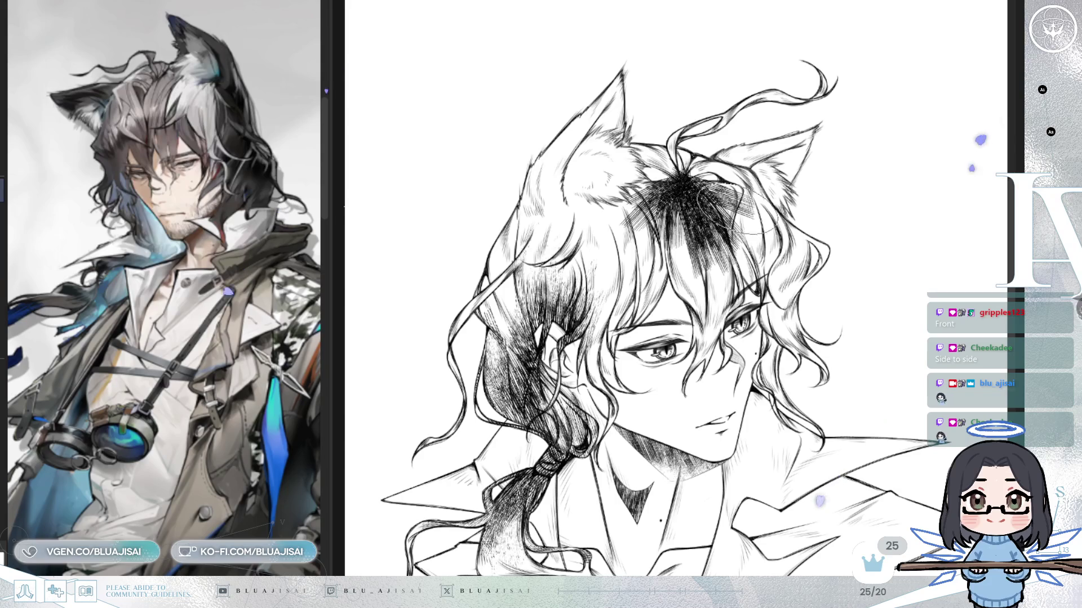
mouse_move(674, 176)
left_mouse_down()
mouse_move(637, 219)
mouse_move(648, 236)
mouse_move(672, 233)
mouse_move(690, 290)
left_mouse_up()
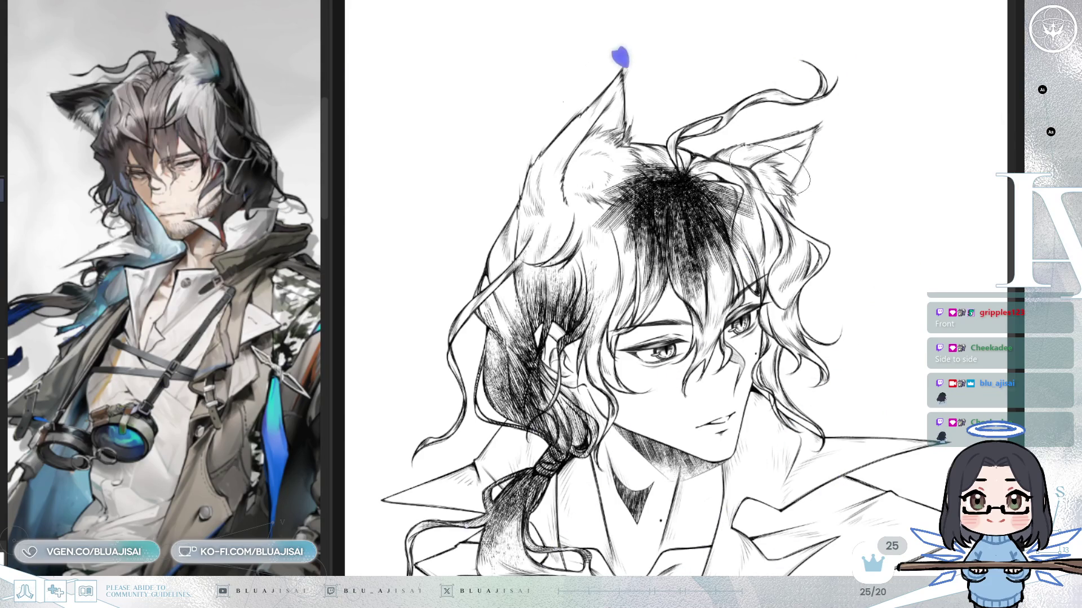
key("ctrl+z")
key("ctrl+z")
key("ctrl+z")
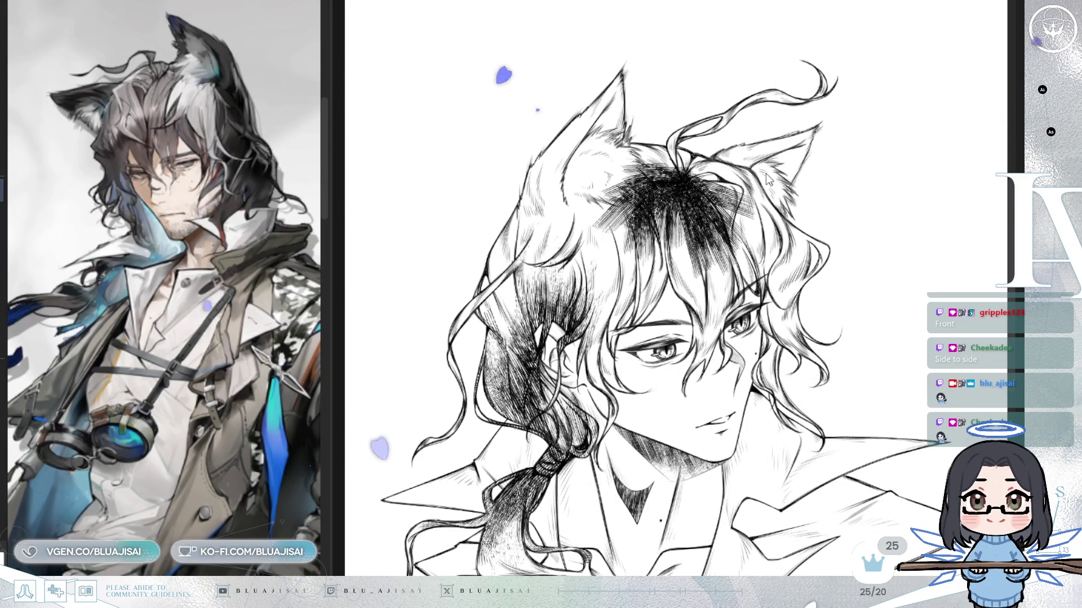
key("ctrl+z")
key("ctrl+z")
key("ctrl+z")
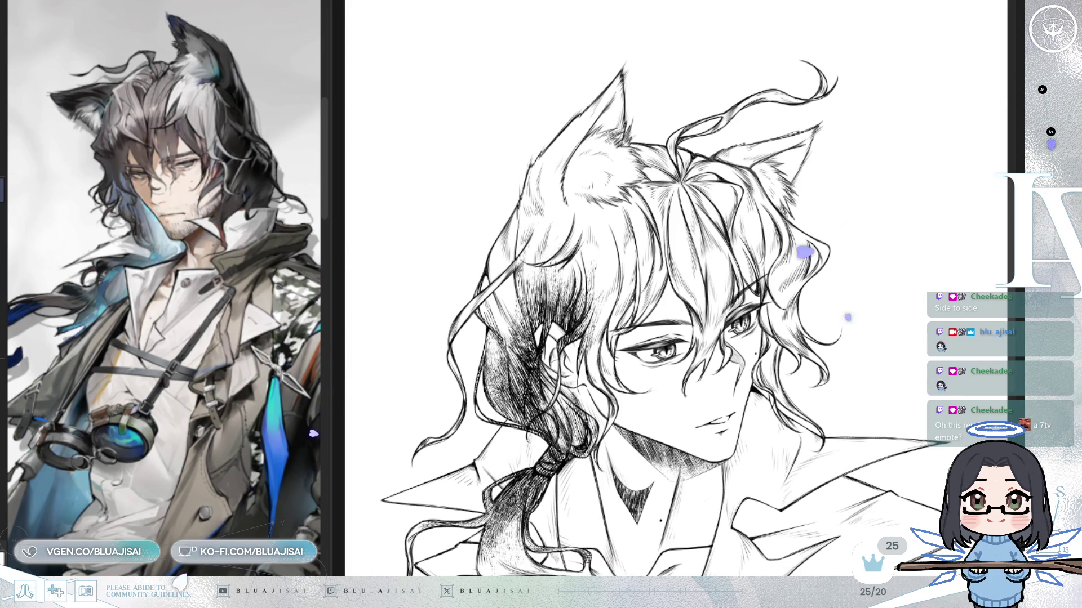
key("h")
key("h")
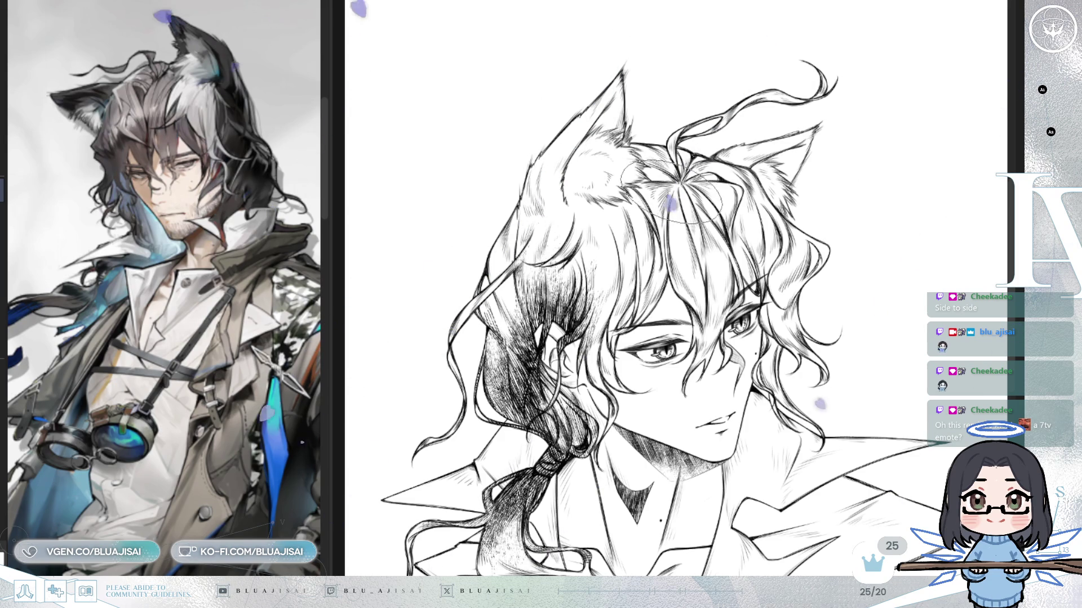
Hatch the crown with vertical, diagonal and radiating strokes around the whorl
left_click_drag(679, 164, 662, 225)
mouse_move(691, 164)
left_mouse_down()
mouse_move(680, 214)
mouse_move(693, 248)
mouse_move(679, 225)
left_mouse_up()
left_click_drag(609, 225, 684, 175)
mouse_move(569, 223)
left_mouse_down()
mouse_move(685, 166)
mouse_move(671, 149)
mouse_move(603, 130)
left_mouse_up()
mouse_move(682, 172)
left_mouse_down()
mouse_move(614, 124)
mouse_move(659, 112)
mouse_move(732, 141)
mouse_move(755, 192)
mouse_move(777, 209)
mouse_move(784, 248)
mouse_move(782, 191)
left_mouse_up()
left_click_drag(712, 150, 800, 226)
left_click_drag(752, 172, 828, 239)
mouse_move(702, 127)
left_mouse_down()
mouse_move(788, 180)
mouse_move(749, 144)
left_mouse_up()
Densely hatch both wolf ears and the crown between them
mouse_move(541, 180)
left_mouse_down()
mouse_move(608, 113)
mouse_move(620, 84)
mouse_move(631, 90)
mouse_move(598, 129)
left_mouse_up()
left_click_drag(552, 214, 631, 96)
left_click_drag(580, 147, 643, 73)
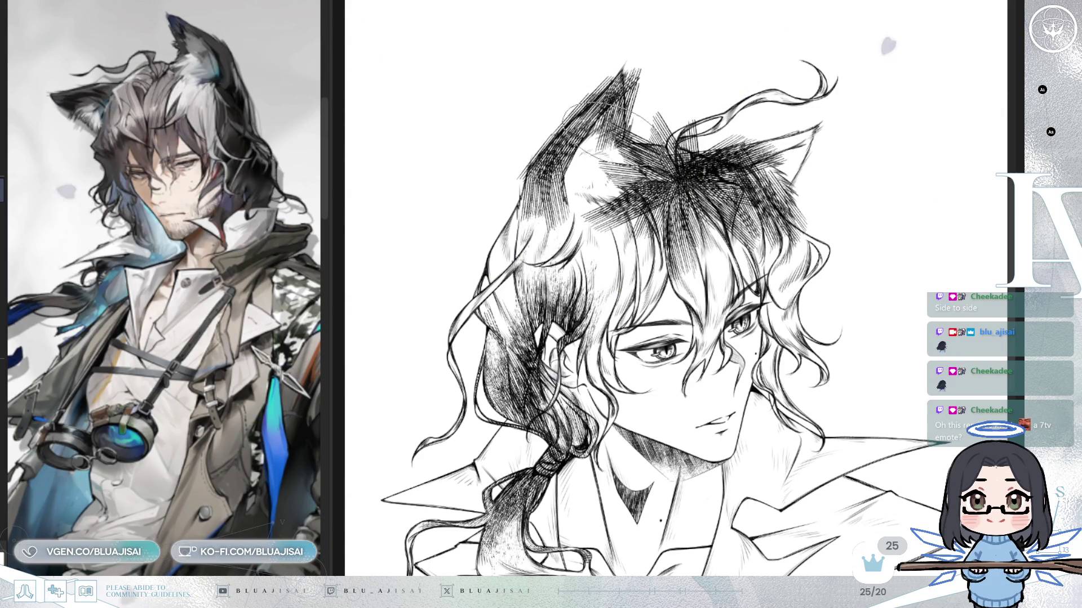
mouse_move(755, 164)
left_mouse_down()
mouse_move(833, 121)
mouse_move(839, 129)
left_mouse_up()
left_click_drag(777, 184, 848, 135)
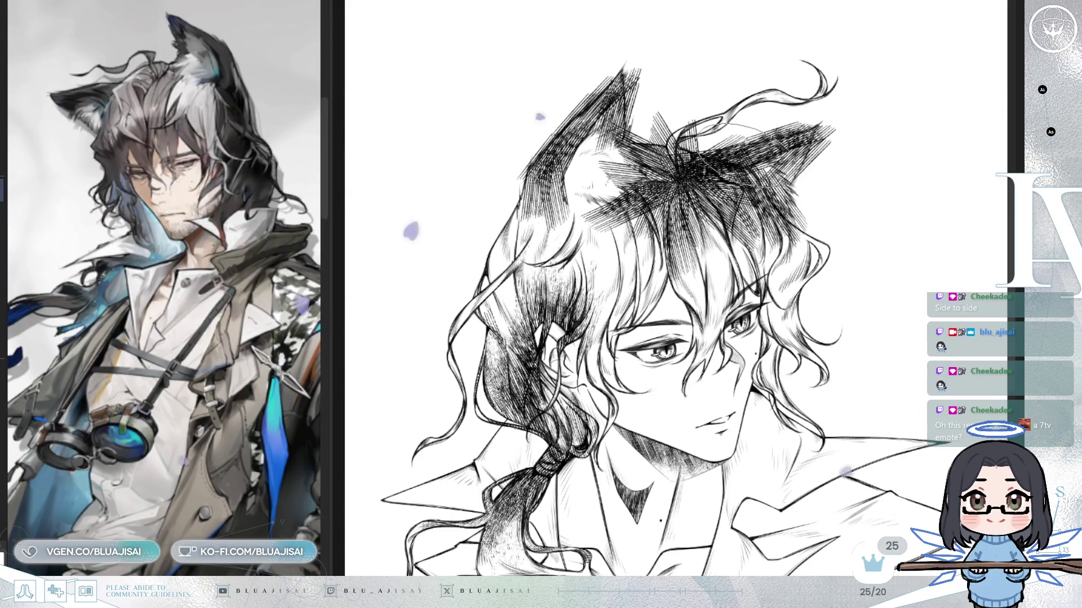
left_click_drag(563, 180, 653, 73)
left_click_drag(549, 144, 653, 85)
left_click_drag(521, 169, 583, 101)
left_click_drag(543, 194, 614, 127)
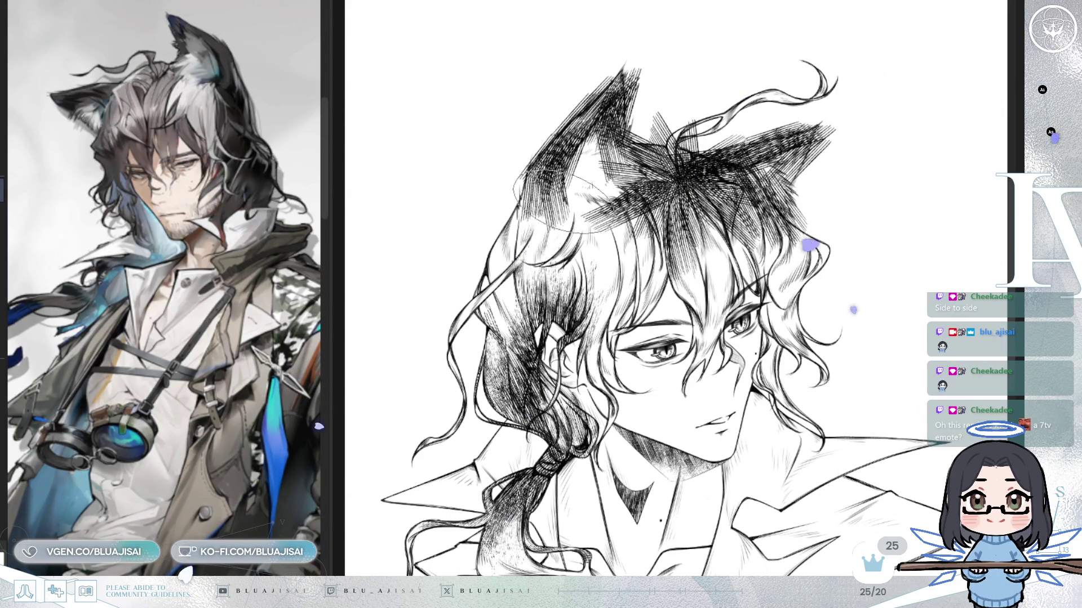
Hatch the hair strands above the eyes and the wavy hair to their right
left_click_drag(676, 186, 636, 270)
left_click_drag(698, 237, 632, 310)
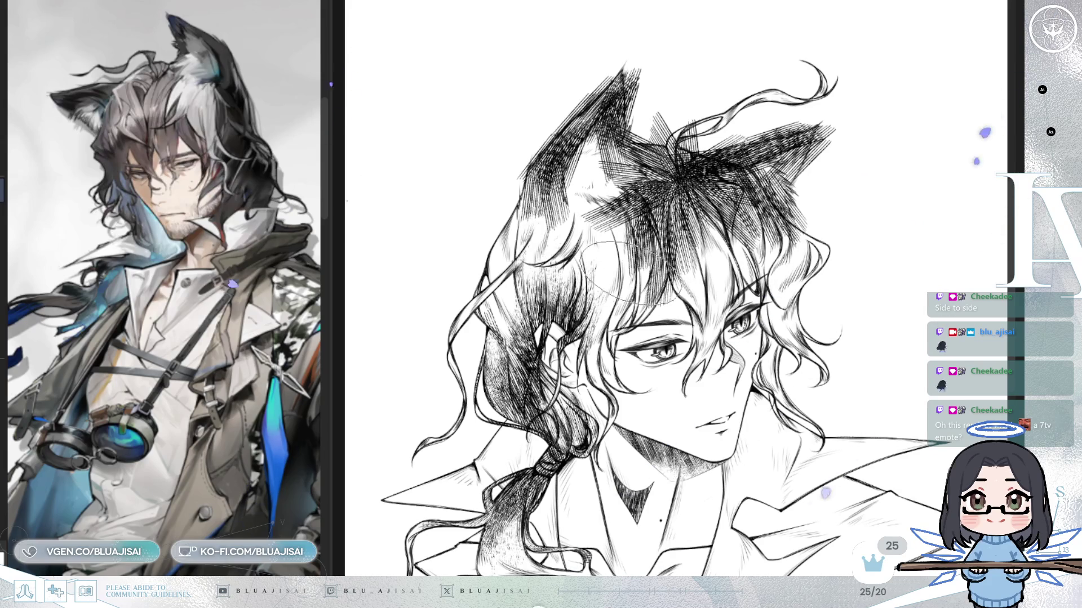
left_click_drag(643, 231, 575, 310)
left_click_drag(631, 268, 581, 318)
left_click_drag(732, 231, 684, 315)
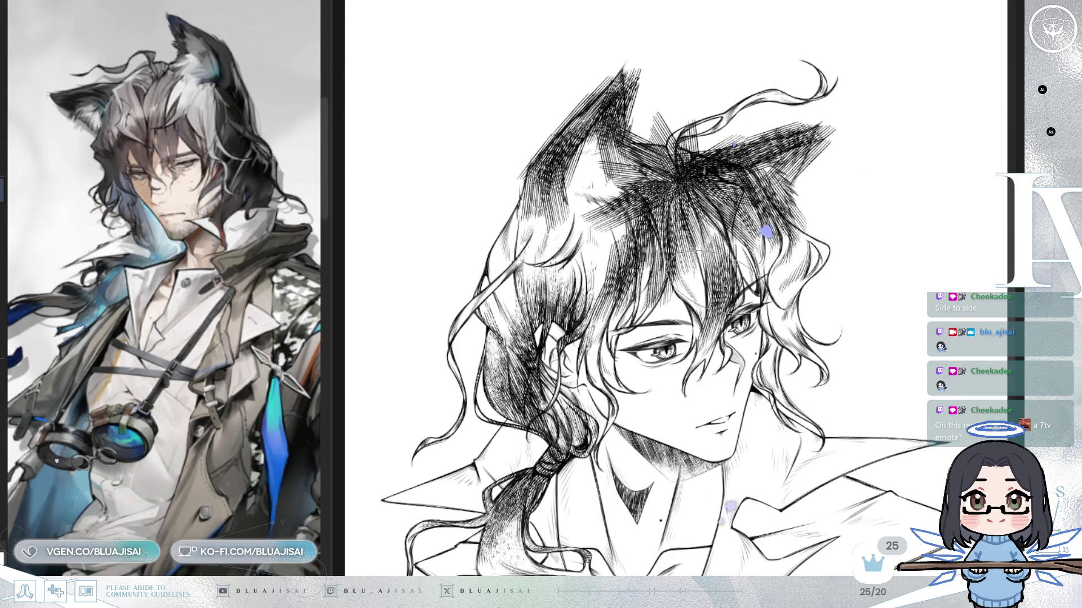
left_click_drag(749, 248, 693, 326)
mouse_move(783, 220)
left_mouse_down()
mouse_move(724, 299)
mouse_move(755, 296)
left_mouse_up()
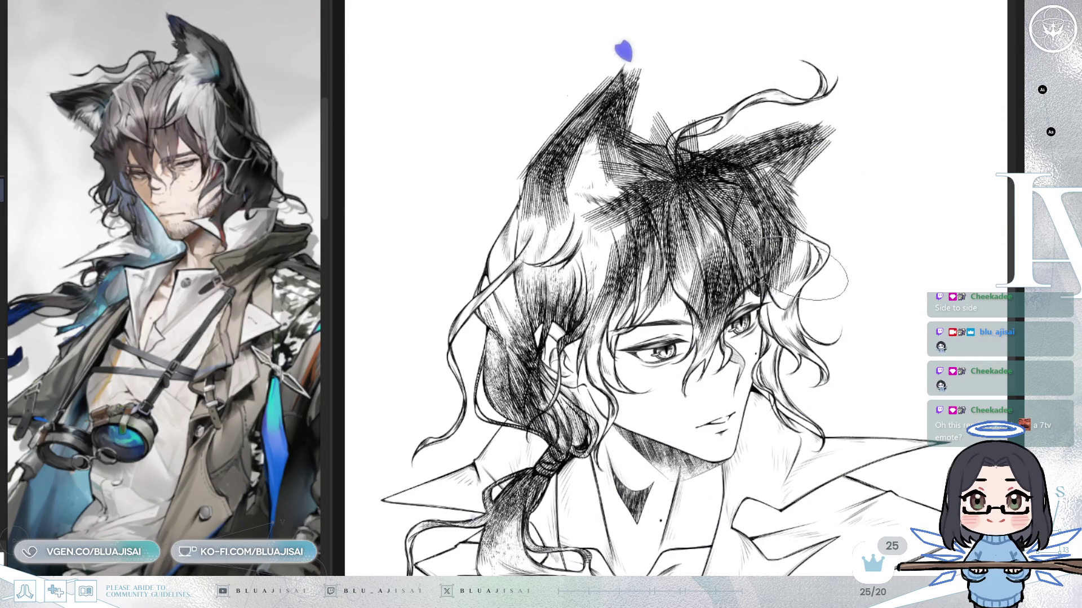
left_click_drag(834, 242, 784, 321)
mouse_move(817, 270)
left_mouse_down()
mouse_move(755, 344)
mouse_move(775, 388)
left_mouse_up()
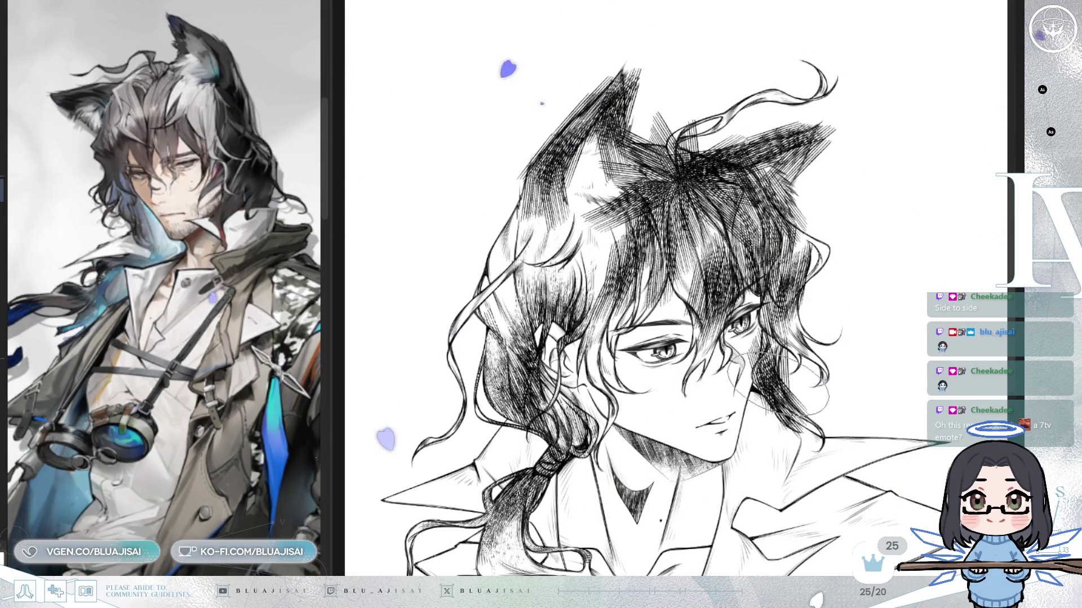
Fill the lower hair lock with dense downward hatching
scroll(775, 388, "down", 5)
left_click_drag(586, 462, 535, 552)
mouse_move(580, 490)
left_mouse_down()
mouse_move(518, 569)
mouse_move(507, 563)
left_mouse_up()
left_click_drag(597, 450, 552, 535)
mouse_move(614, 409)
left_mouse_down()
mouse_move(566, 477)
mouse_move(547, 479)
mouse_move(574, 468)
left_mouse_up()
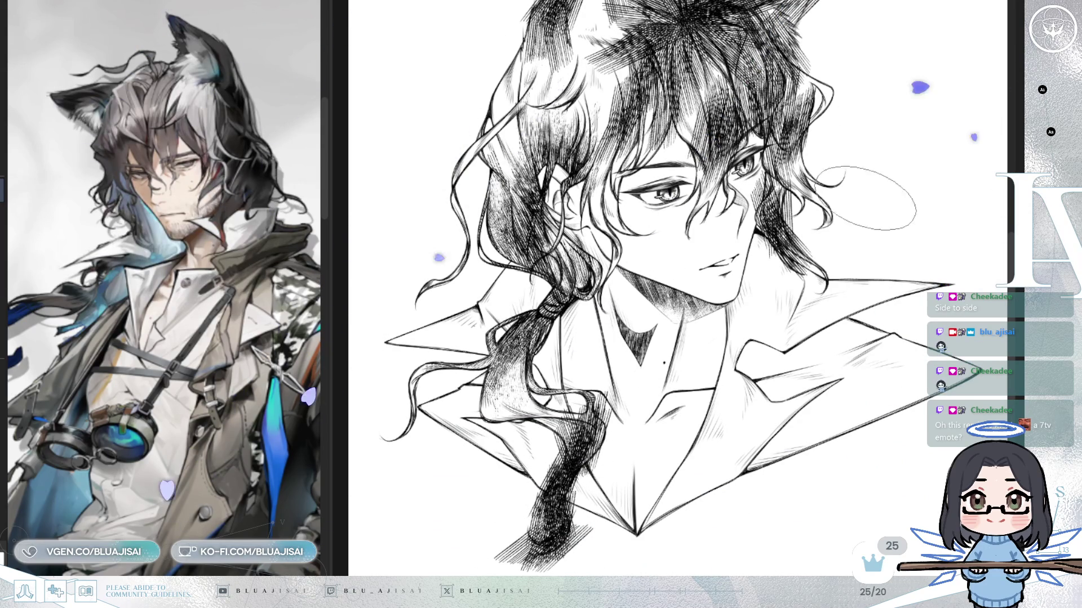
Hatch the upper and lower hair strands on the left side of the face
scroll(755, 282, "up", 1)
scroll(676, 239, "up", 1)
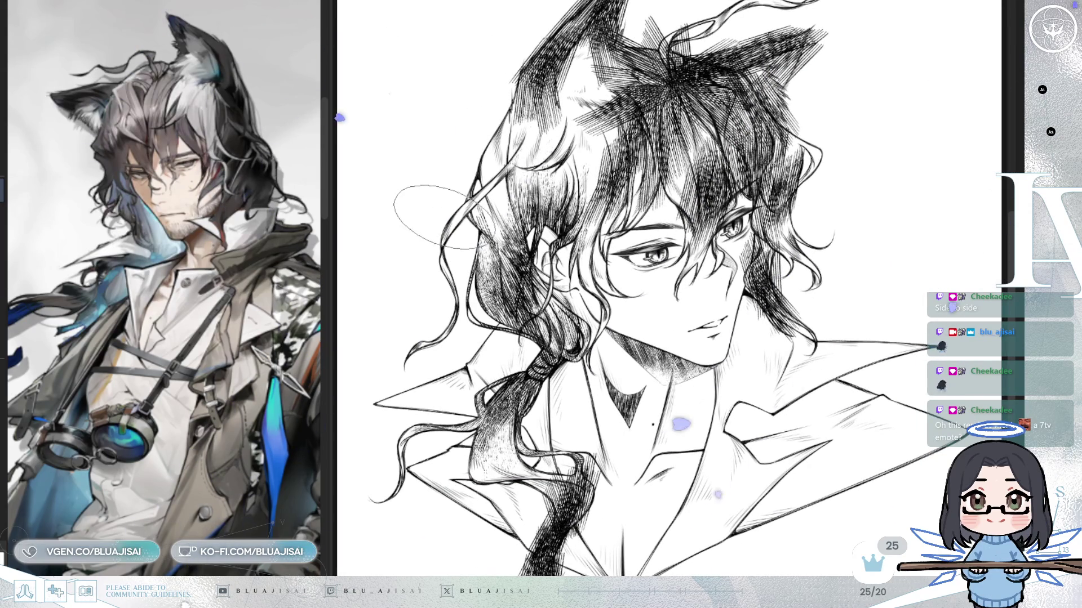
left_click_drag(926, 165, 922, 173)
mouse_move(478, 192)
left_mouse_down()
mouse_move(417, 270)
mouse_move(406, 265)
left_mouse_up()
left_click_drag(473, 214, 431, 308)
left_click_drag(462, 253, 412, 344)
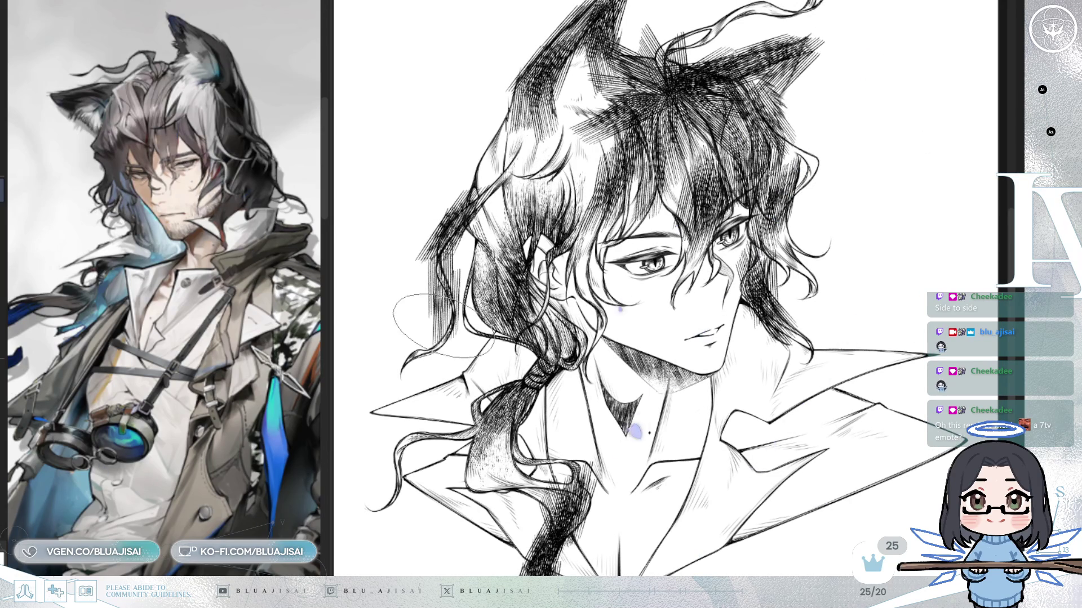
left_click_drag(473, 304, 394, 366)
left_click_drag(462, 327, 383, 383)
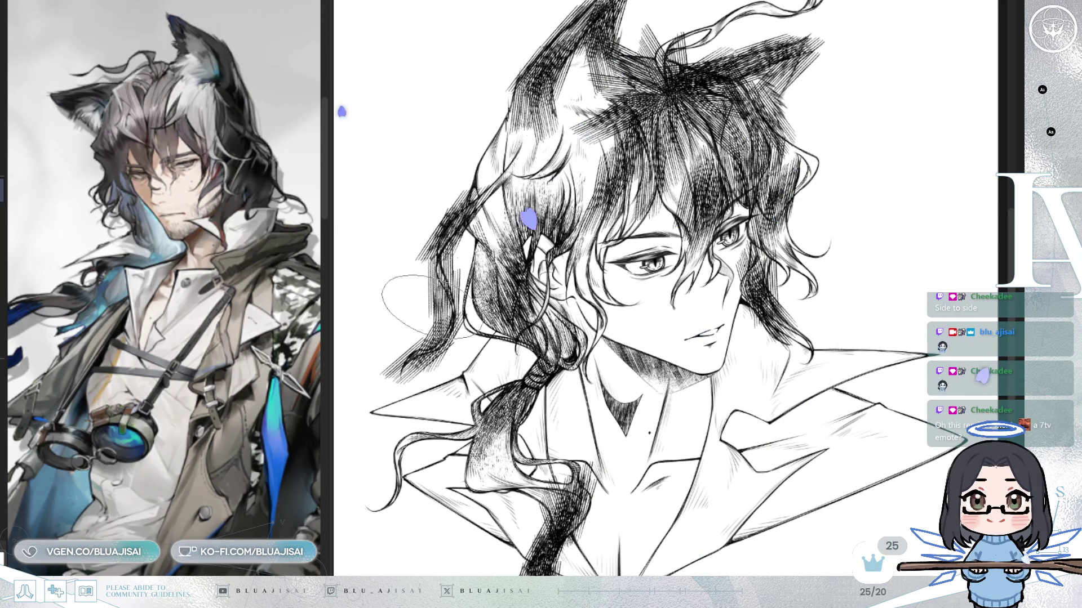
Scroll around the hatched portrait, then mirror the canvas view with H to check balance
scroll(473, 299, "up", 1)
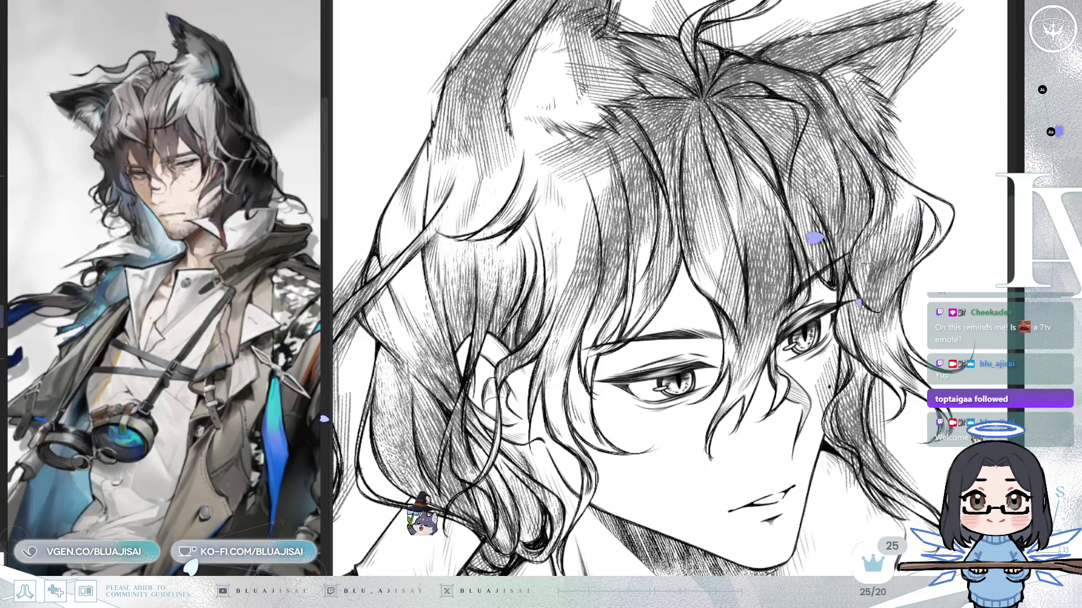
scroll(669, 289, "right", 3)
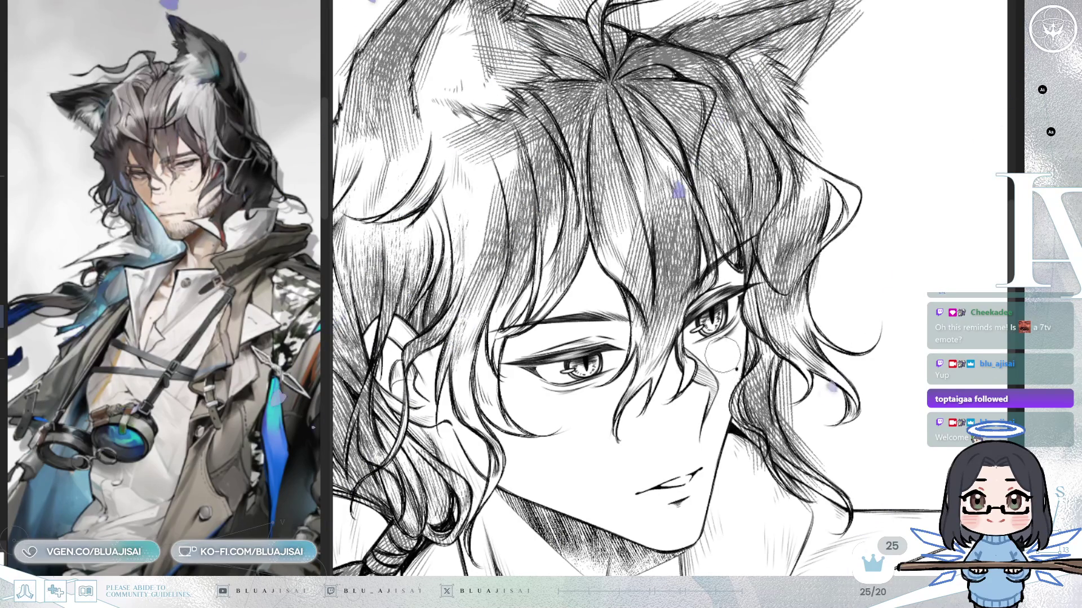
scroll(722, 356, "down", 2)
key("h")
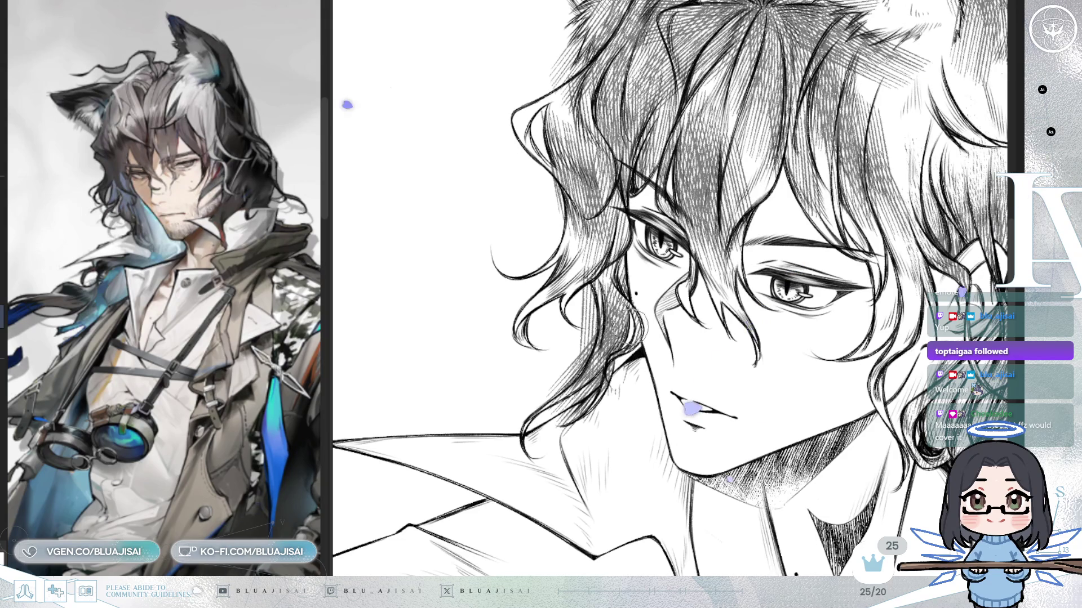
left_click_drag(608, 383, 640, 342)
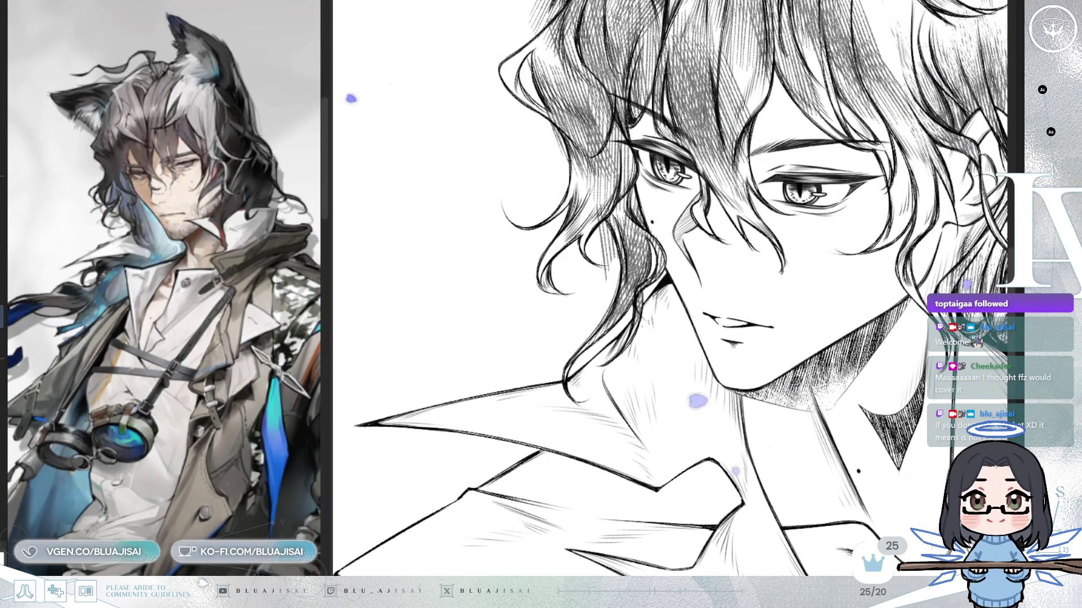
left_click_drag(530, 270, 617, 198)
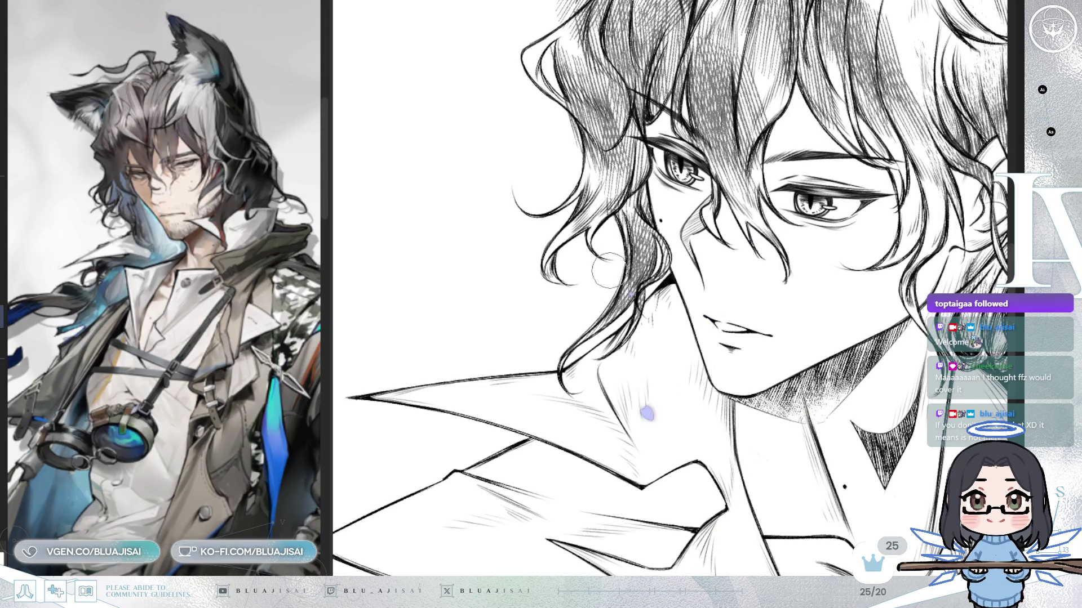
left_click_drag(676, 226, 665, 282)
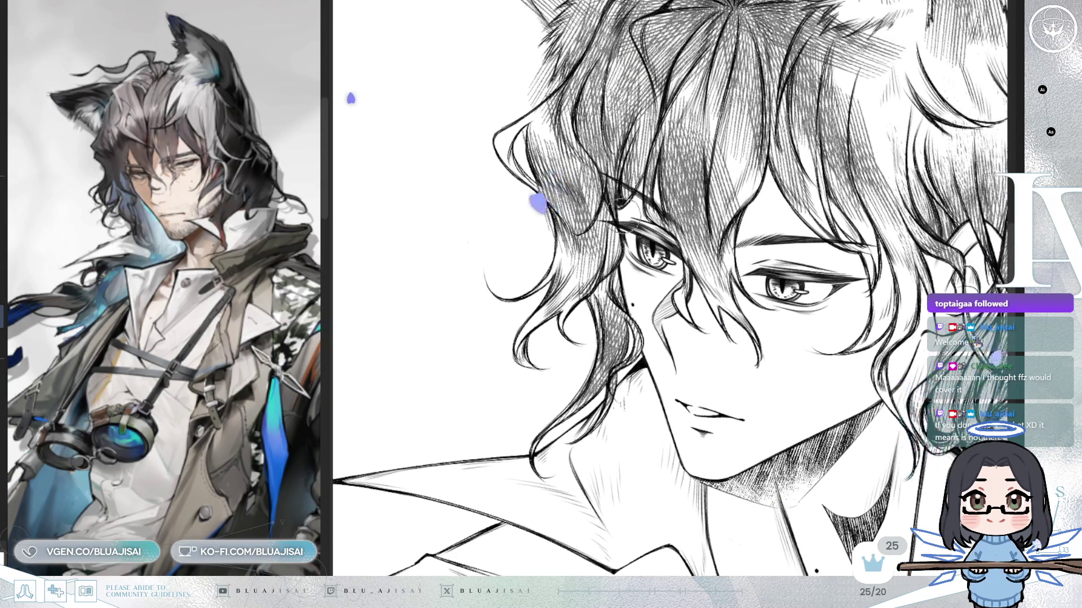
left_click_drag(665, 226, 648, 276)
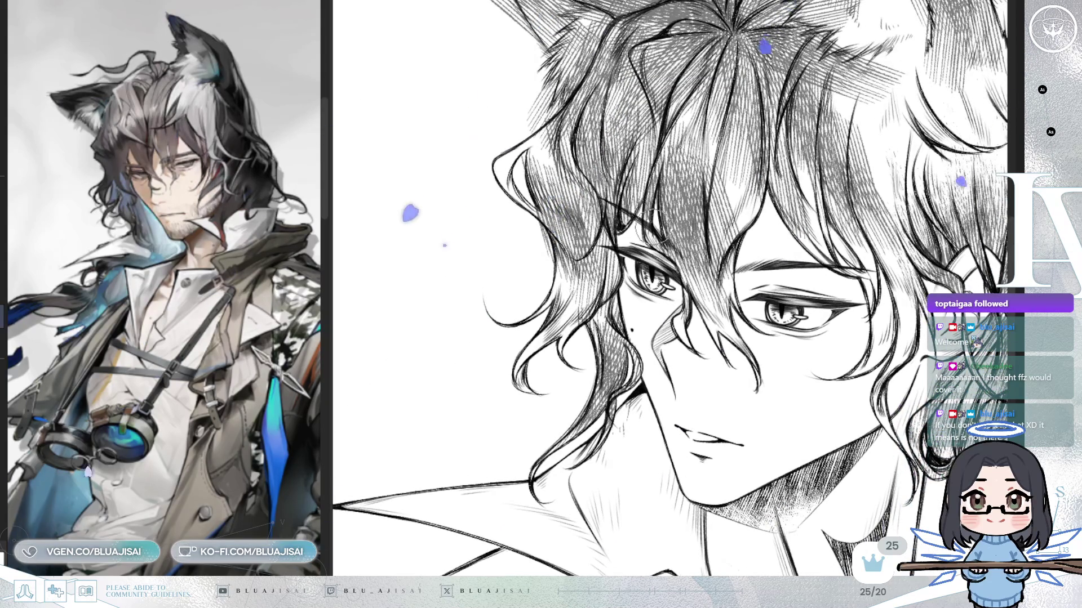
scroll(673, 287, "up", 1)
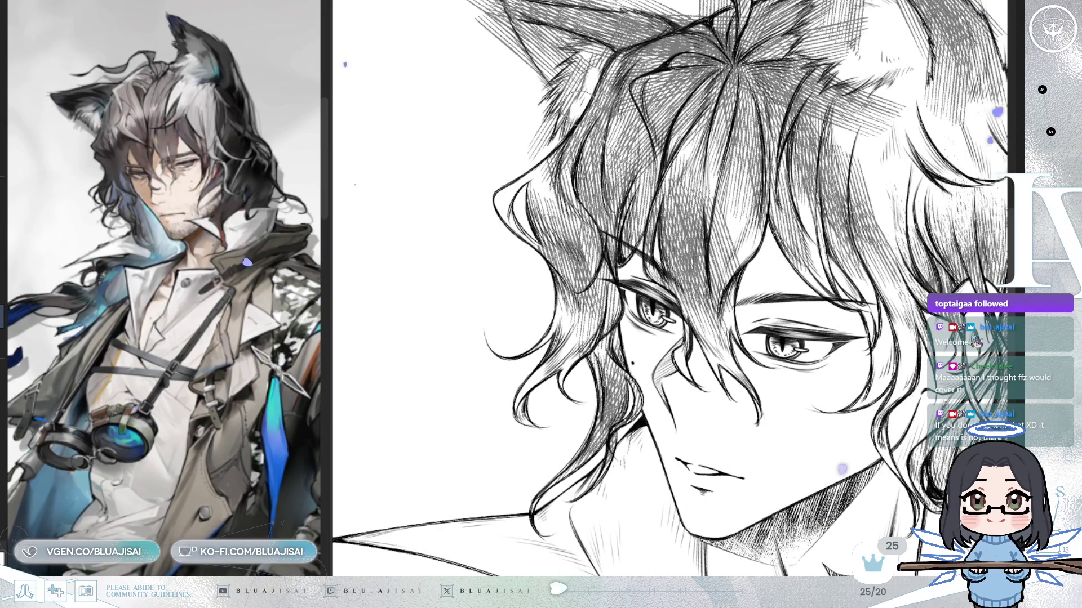
scroll(677, 282, "up", 3)
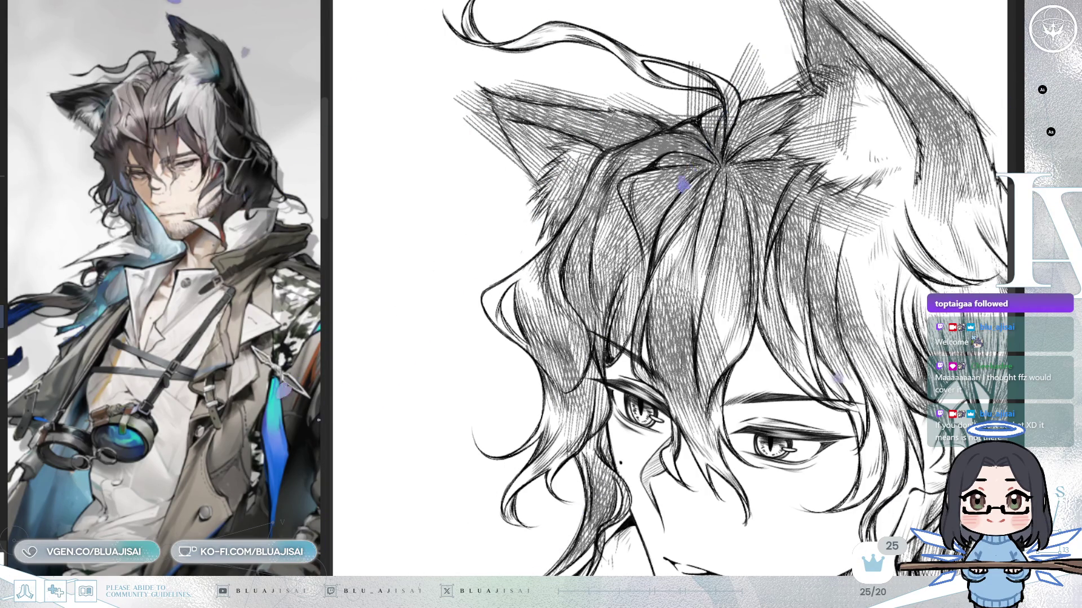
Flip the view back, zoom toward the ear, and erase faint hatching outside the hair outline
key("m")
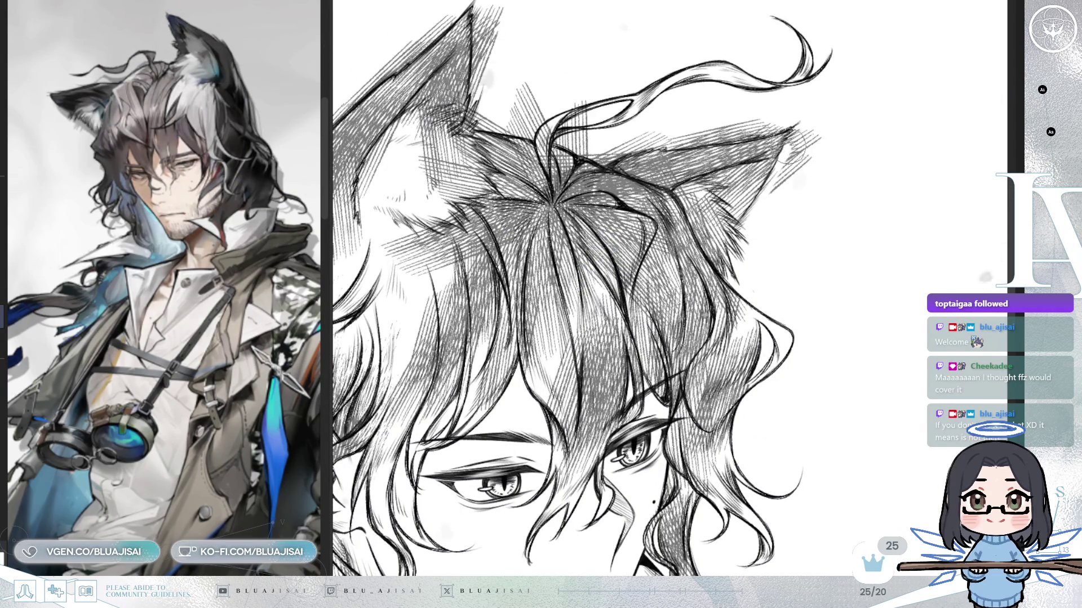
mouse_move(825, 115)
left_mouse_down()
mouse_move(777, 164)
mouse_move(805, 169)
mouse_move(631, 204)
left_mouse_up()
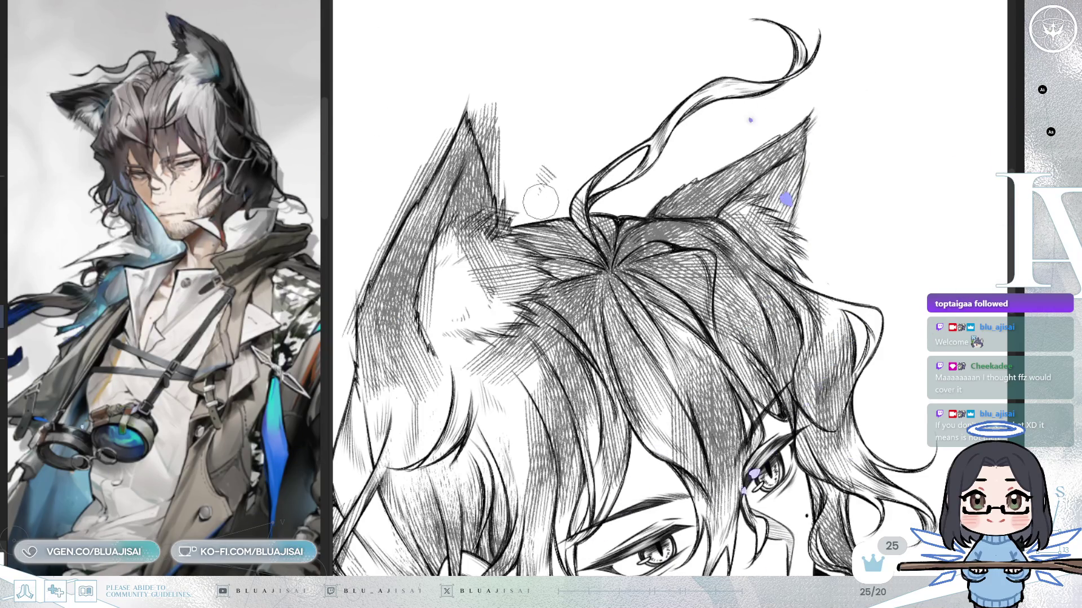
left_click_drag(552, 168, 730, 156)
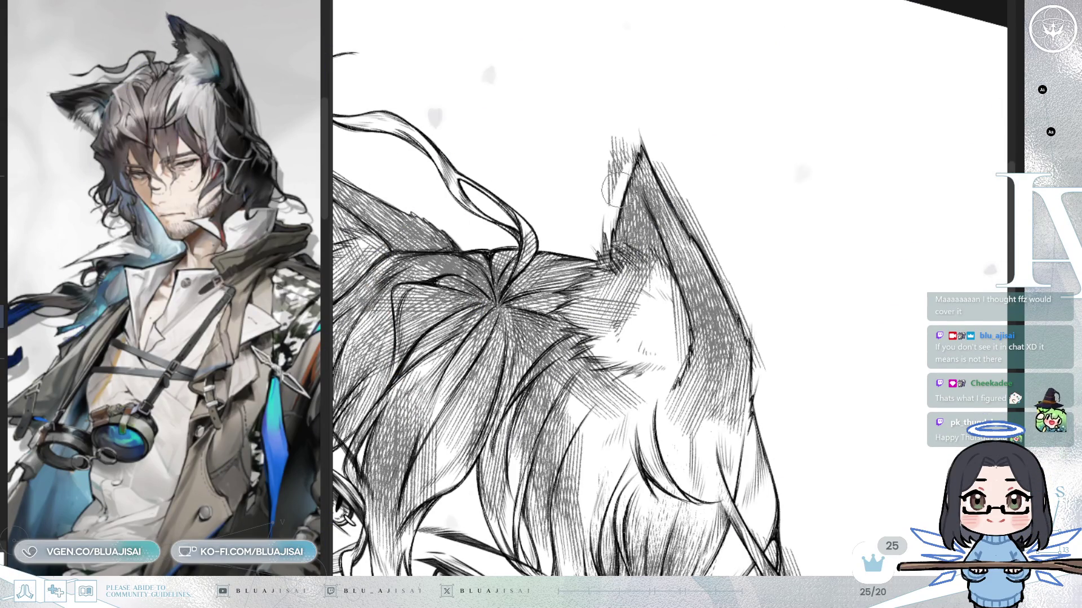
mouse_move(618, 120)
left_mouse_down()
mouse_move(697, 126)
mouse_move(740, 167)
mouse_move(705, 133)
mouse_move(732, 260)
mouse_move(729, 236)
left_mouse_up()
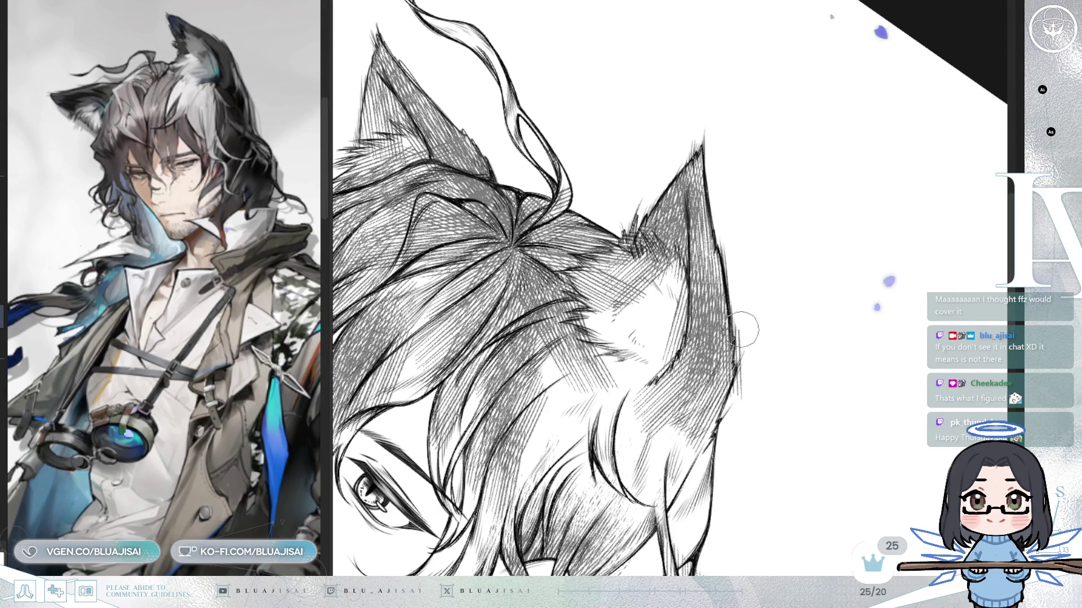
scroll(733, 407, "down", 5)
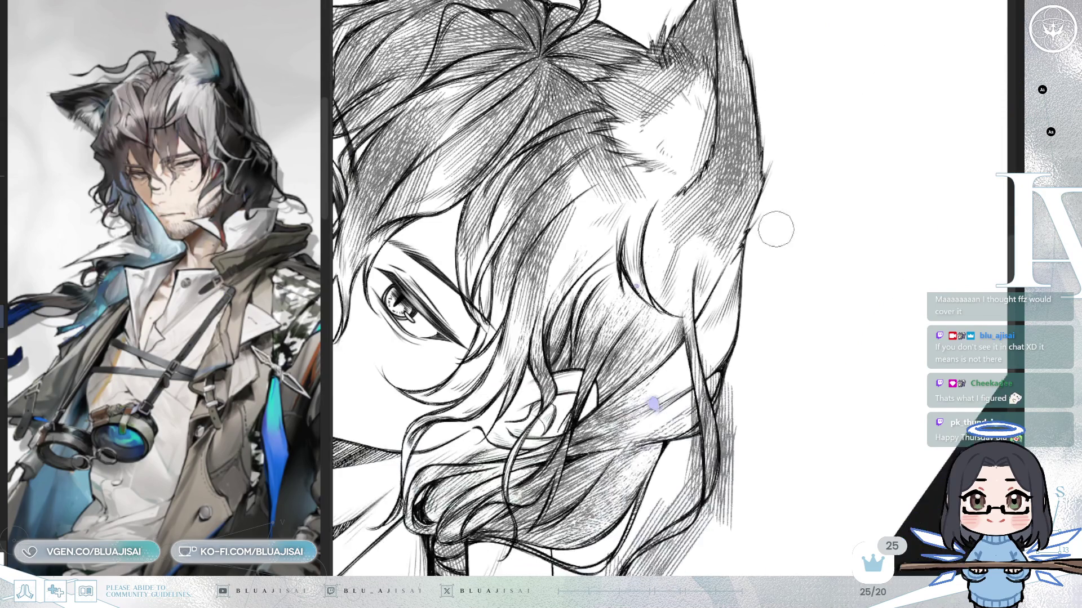
left_click_drag(730, 325, 736, 391)
scroll(735, 393, "down", 3)
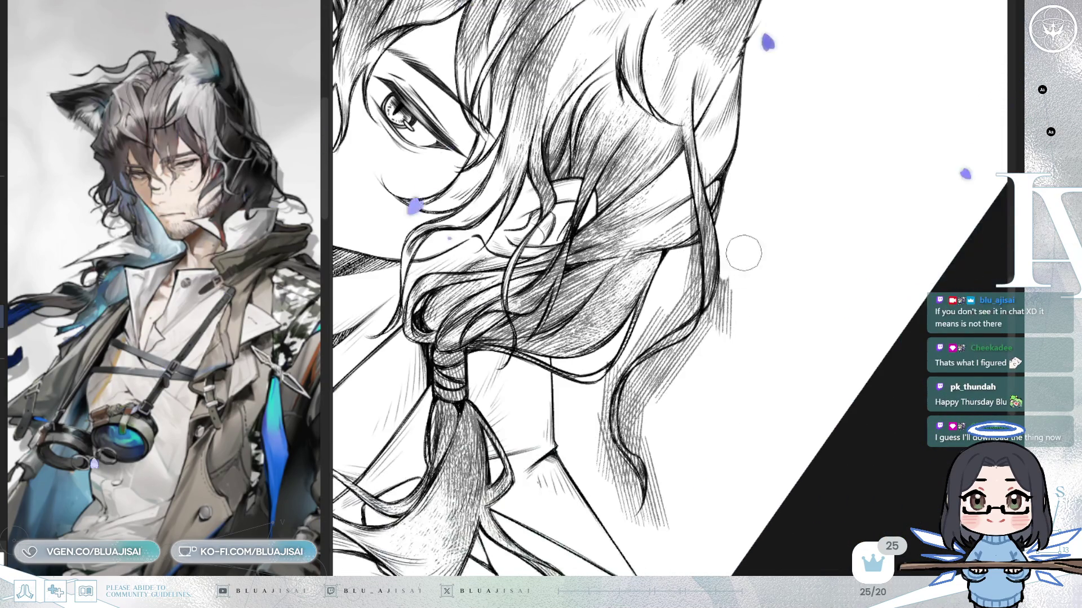
Erase hatching inside the hair above the ponytail, add a thin strand, then rotate and mirror the view
scroll(744, 249, "up", 3)
scroll(757, 304, "down", 2)
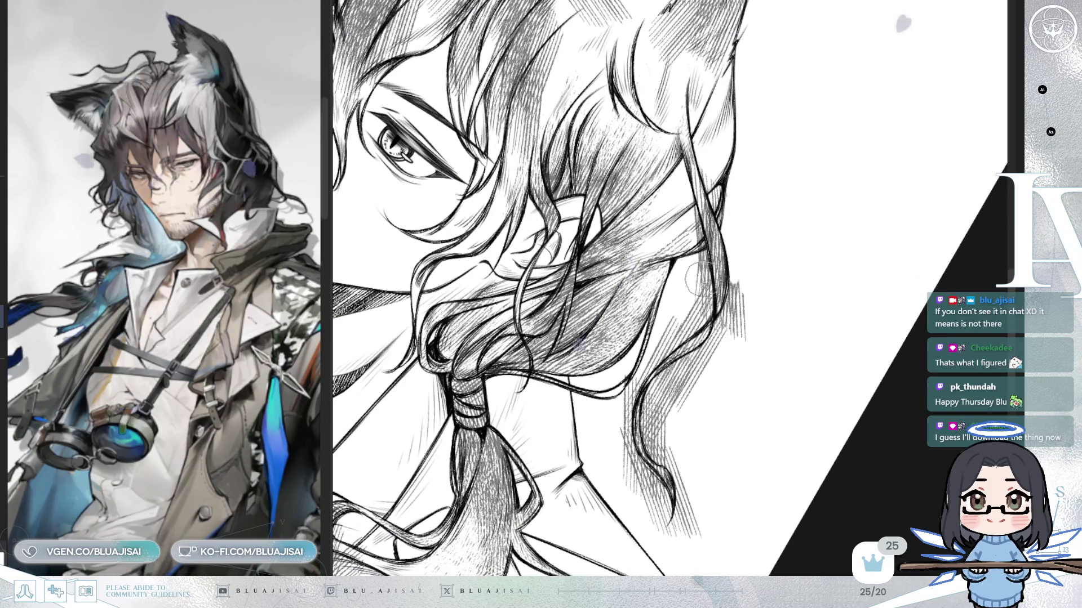
mouse_move(704, 288)
left_mouse_down()
mouse_move(693, 315)
mouse_move(699, 264)
left_mouse_up()
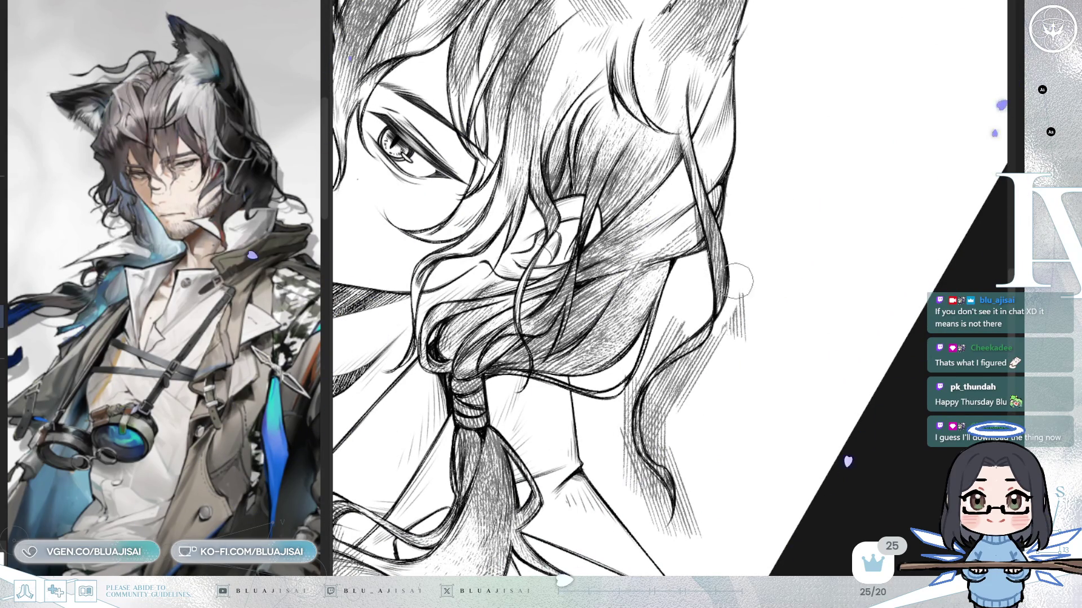
left_click_drag(749, 294, 717, 248)
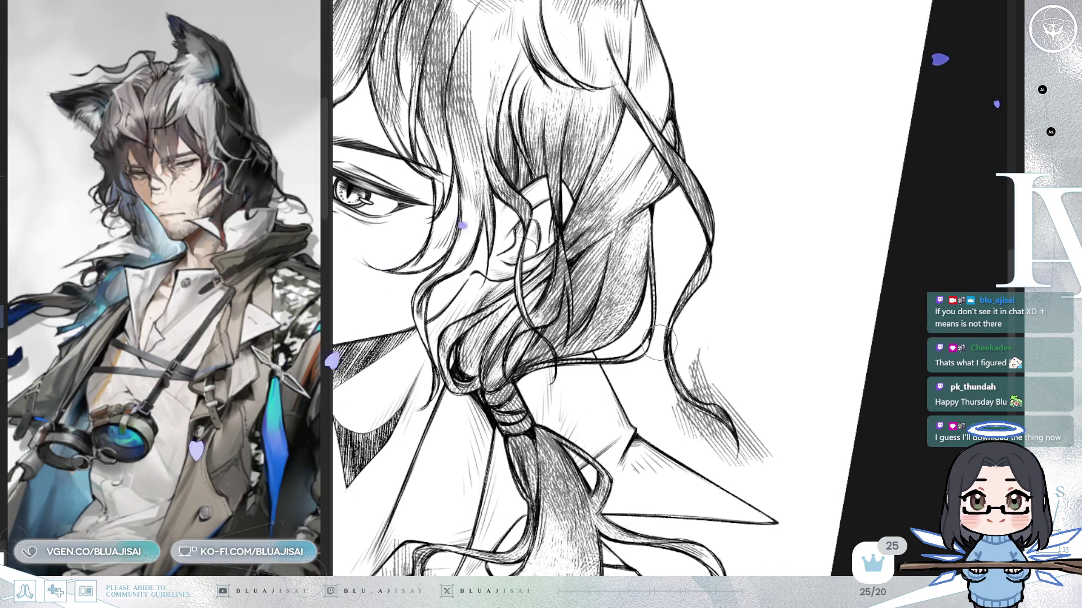
key("h")
left_click_drag(660, 349, 648, 269)
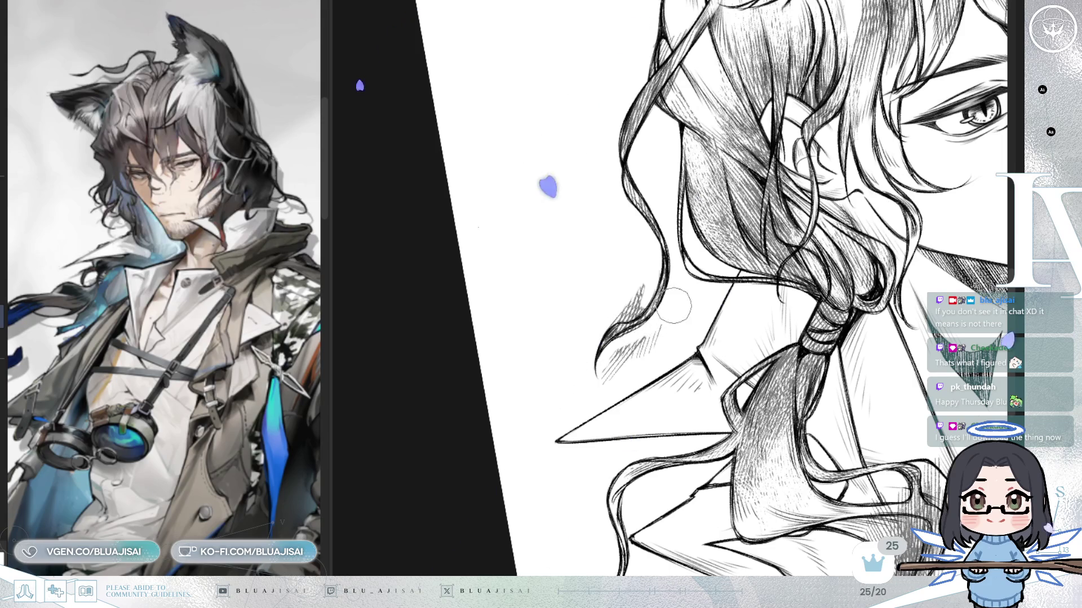
Erase the grey hatching below the hair curve and beside the loose strand
left_click_drag(657, 338, 597, 382)
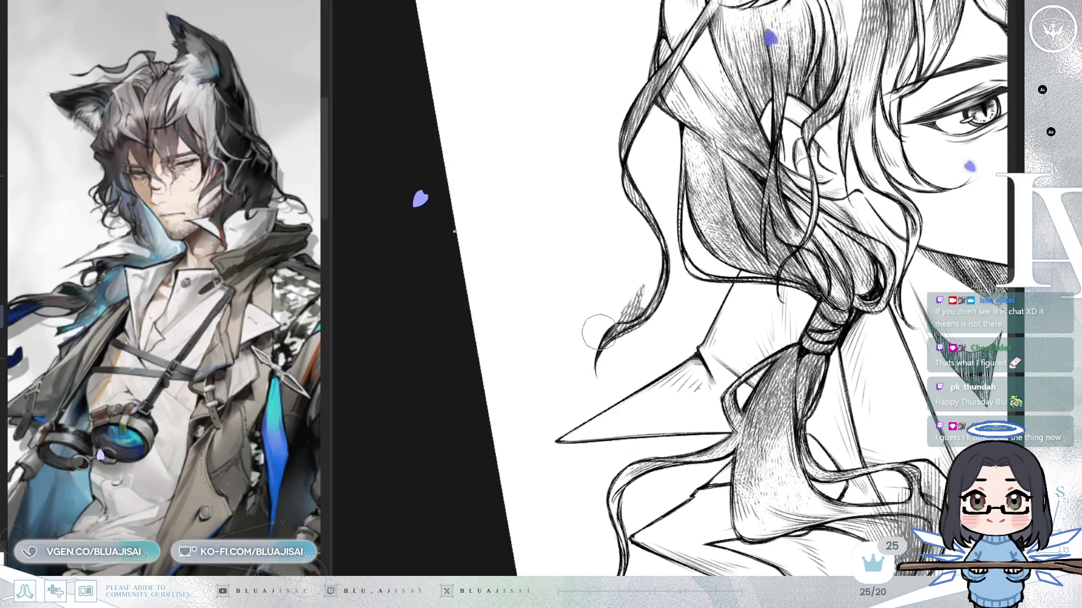
left_click_drag(595, 341, 643, 296)
scroll(643, 296, "up", 3)
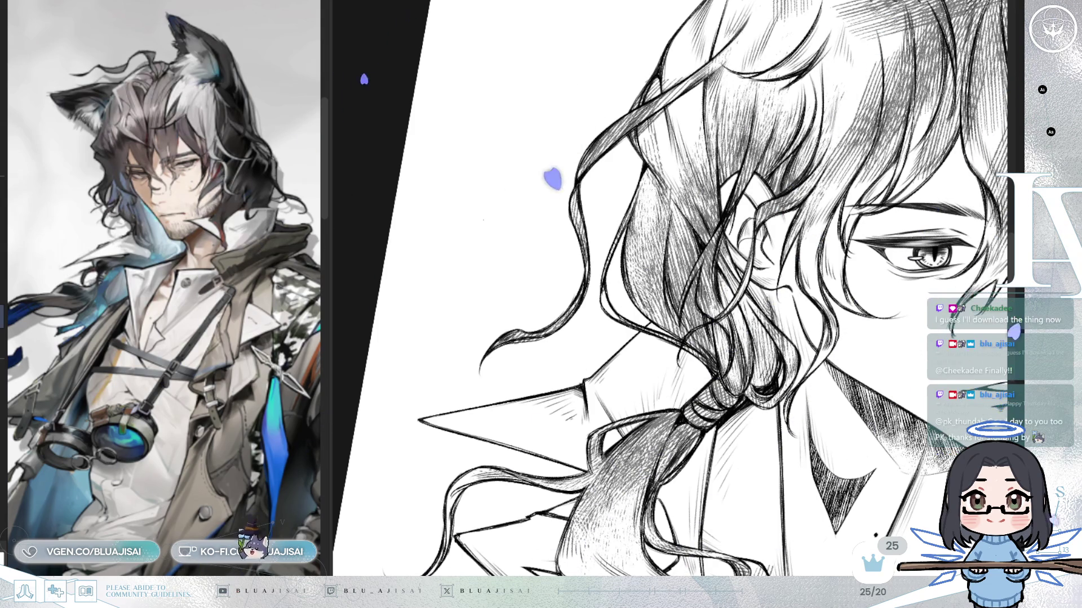
mouse_move(707, 215)
left_mouse_down()
mouse_move(751, 243)
mouse_move(690, 250)
left_mouse_up()
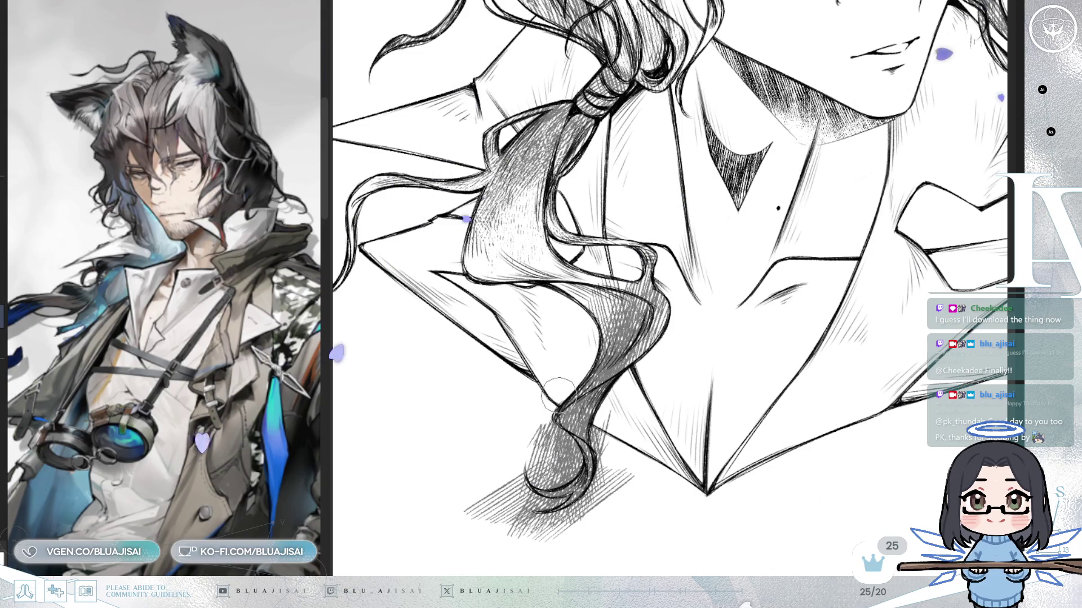
Erase a white highlight into the ponytail tip and clear the hatching under its curl
mouse_move(556, 394)
left_mouse_down()
mouse_move(541, 437)
mouse_move(561, 439)
left_mouse_up()
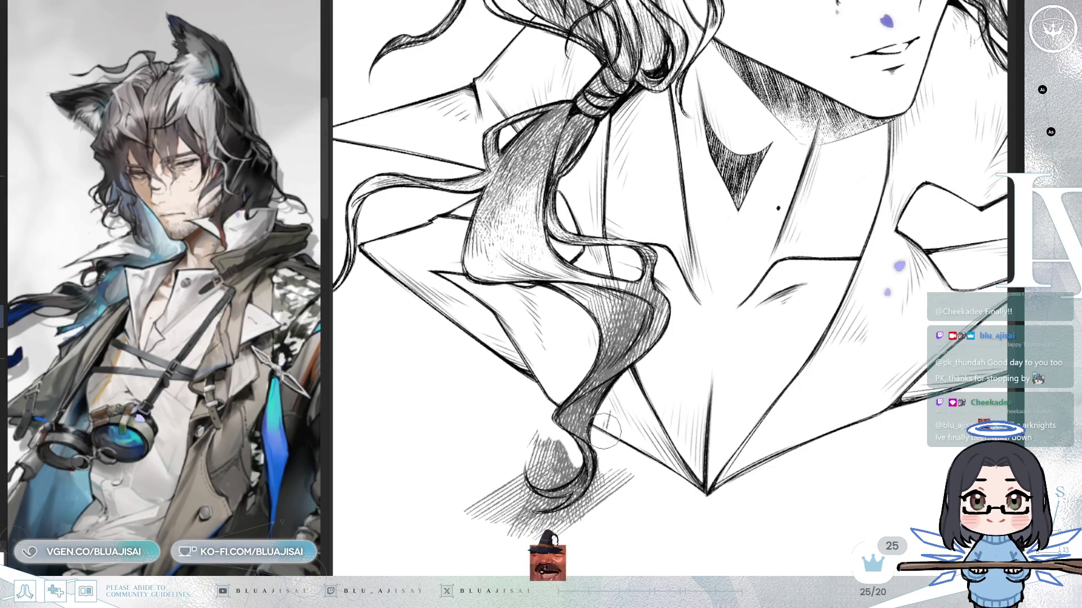
left_click_drag(616, 381, 637, 266)
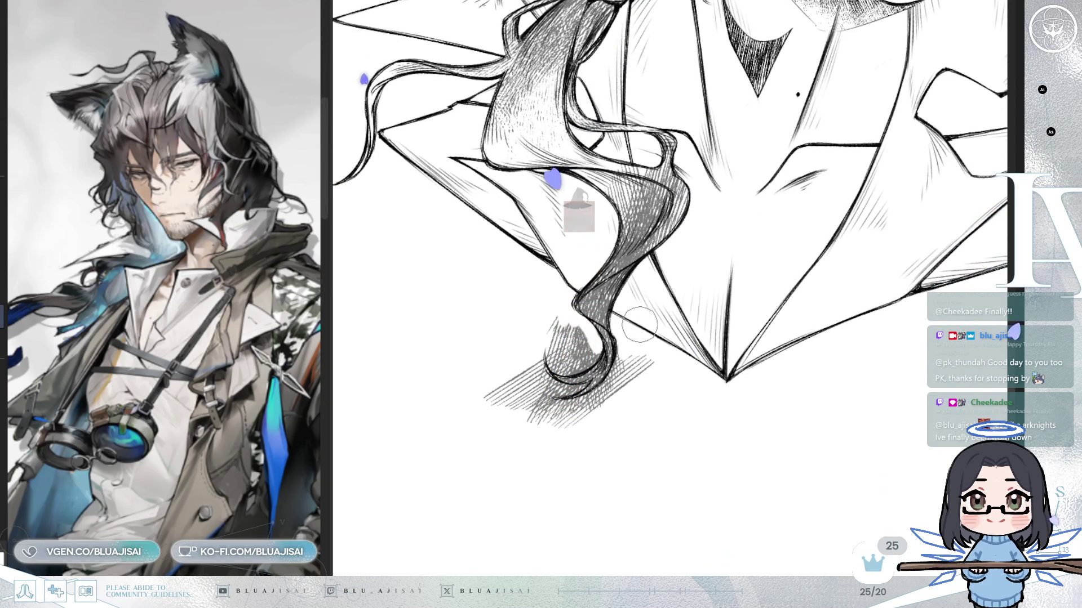
left_click_drag(633, 333, 644, 354)
key("ctrl+z")
mouse_move(559, 374)
left_mouse_down()
mouse_move(583, 369)
mouse_move(571, 377)
mouse_move(585, 386)
mouse_move(573, 406)
left_mouse_up()
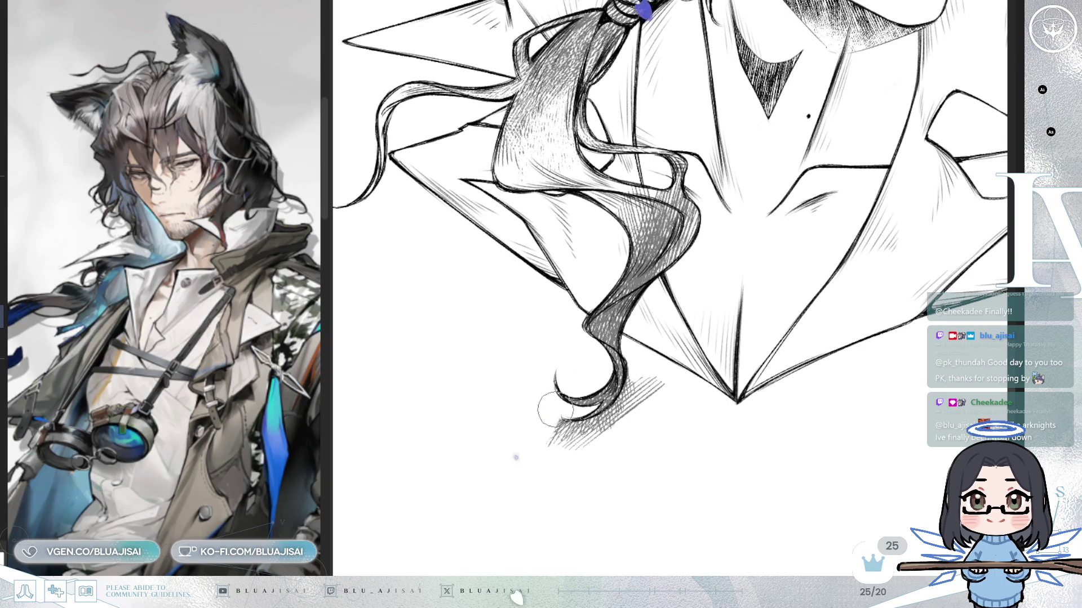
mouse_move(558, 434)
left_mouse_down()
mouse_move(620, 395)
mouse_move(626, 350)
mouse_move(658, 386)
mouse_move(560, 449)
mouse_move(575, 428)
left_mouse_up()
scroll(569, 403, "down", 1)
scroll(721, 293, "down", 3)
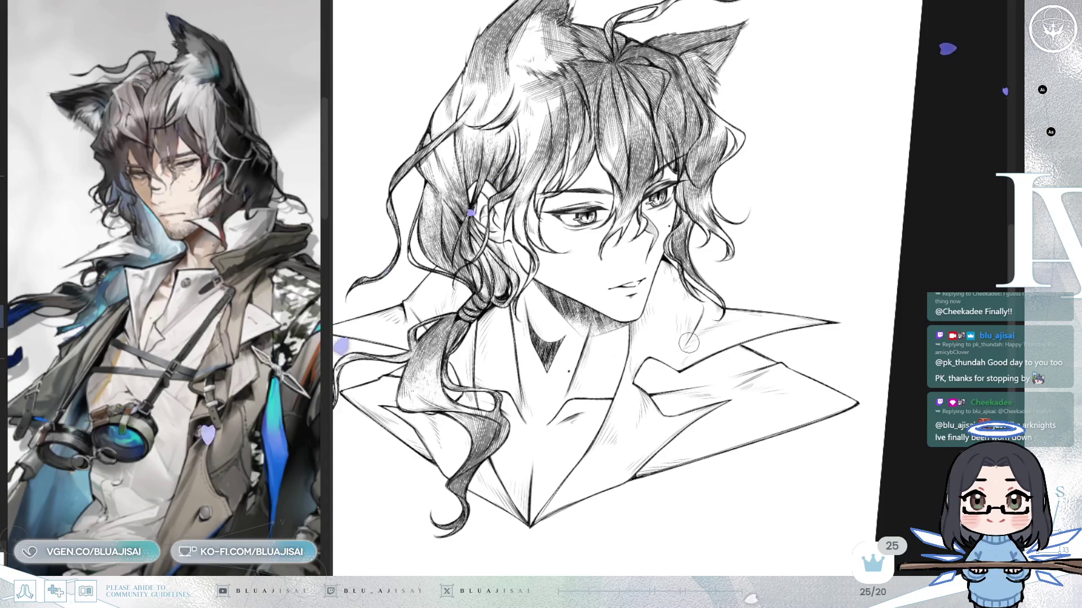
Darken all the hair and ear hatching at once, then zoom back in on the face
scroll(685, 344, "down", 3)
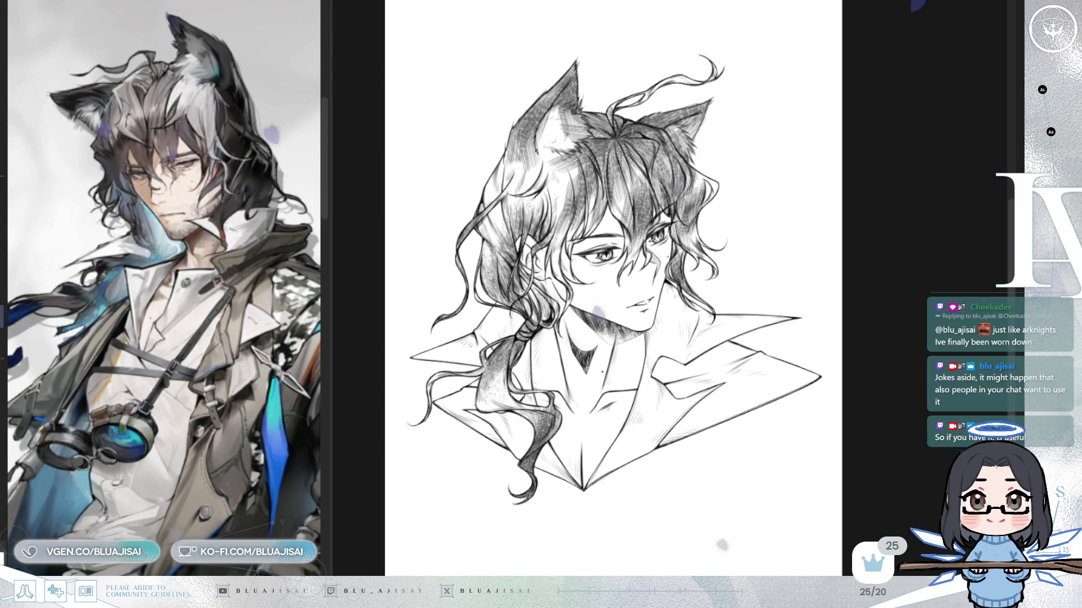
key("ctrl+z")
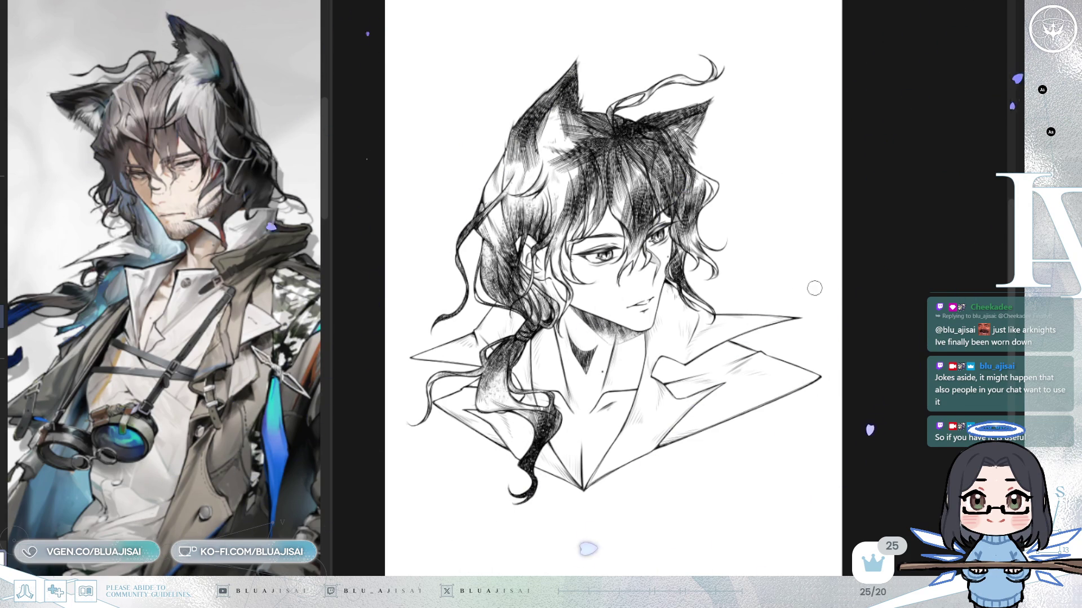
scroll(812, 285, "up", 4)
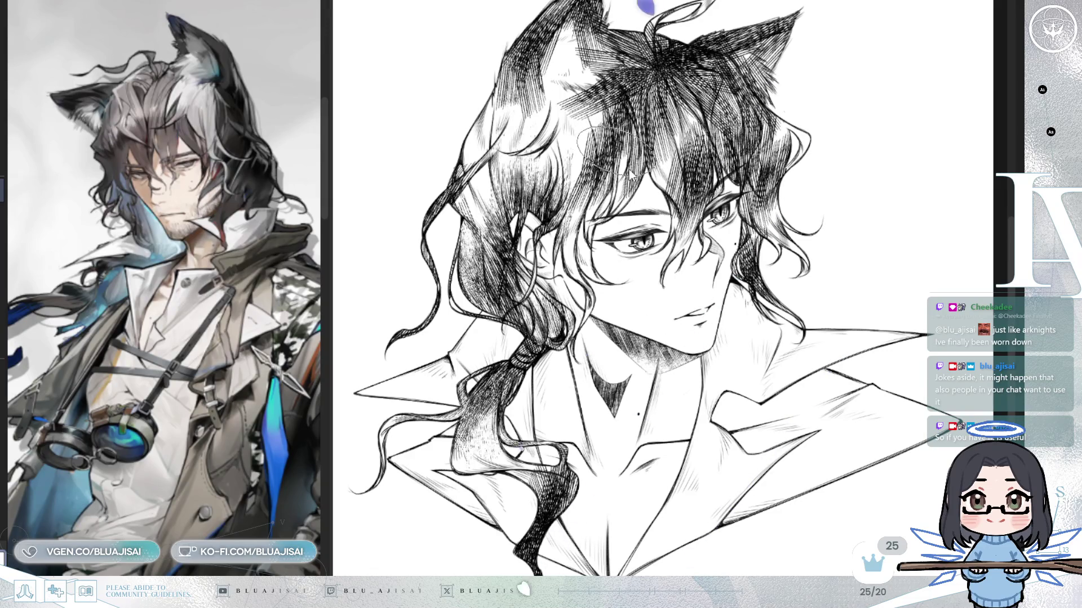
Darken the hatching on a hair strand near the collar
left_click_drag(493, 146, 586, 169)
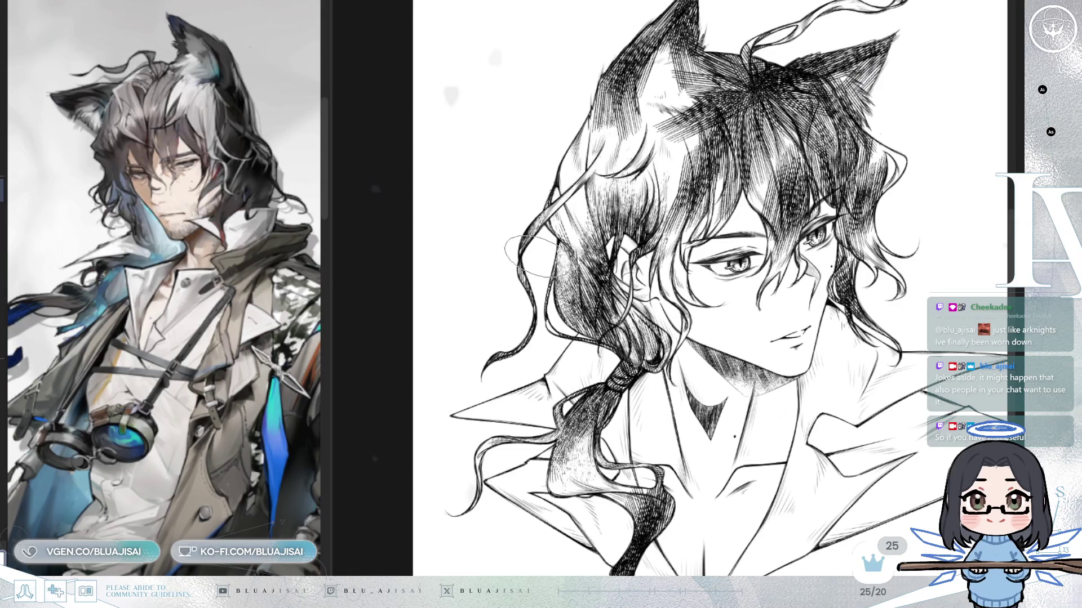
left_click_drag(638, 371, 615, 290)
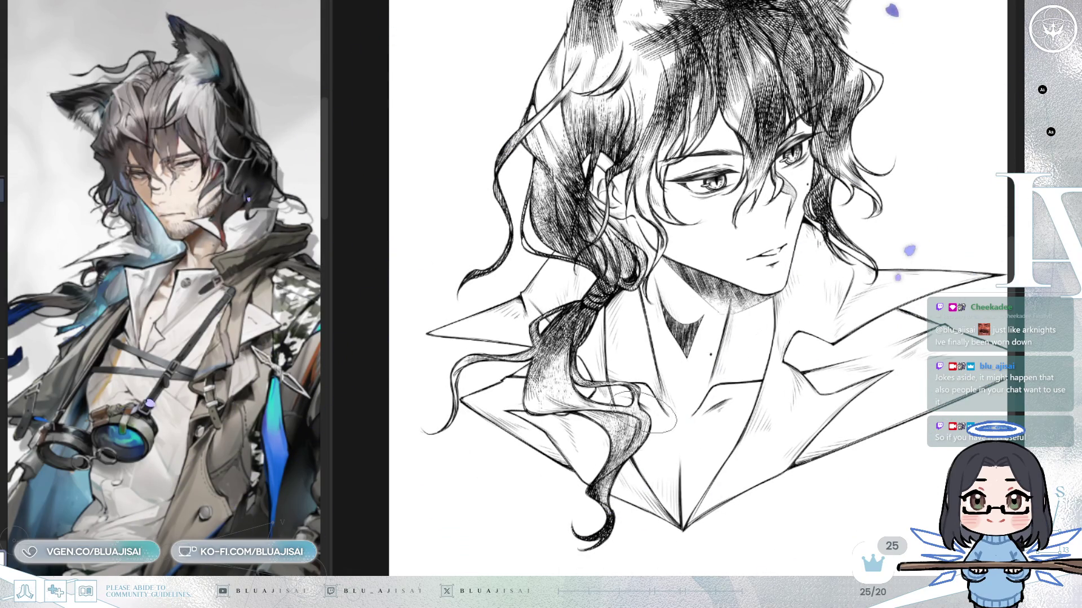
scroll(591, 398, "down", 2)
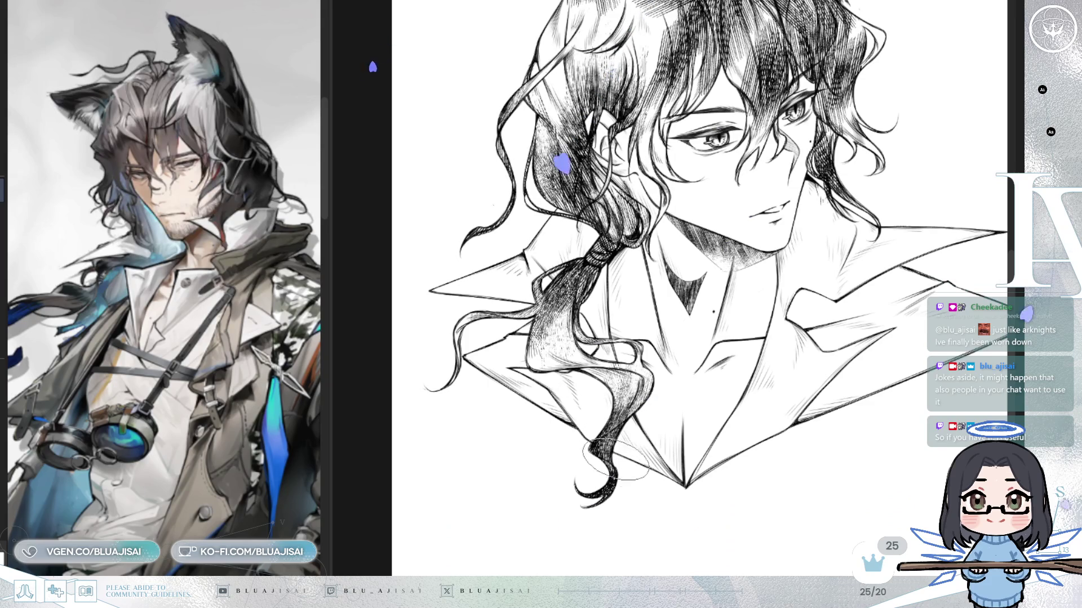
left_click_drag(634, 383, 631, 420)
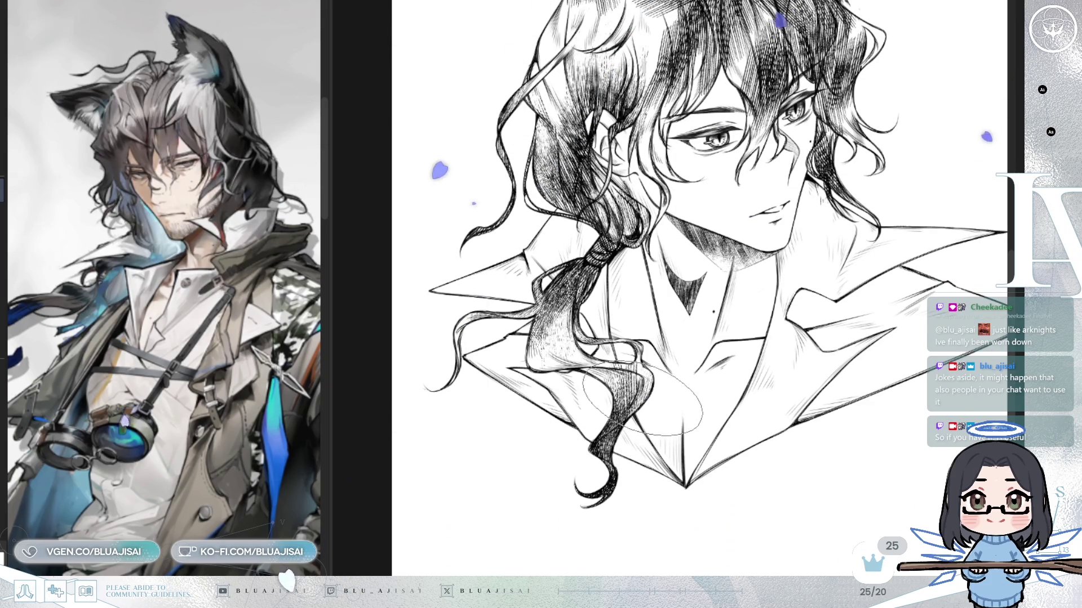
Lighten the hatching inside the left ear, then mirror the view to check
left_click_drag(738, 261, 704, 438)
left_click_drag(574, 163, 574, 219)
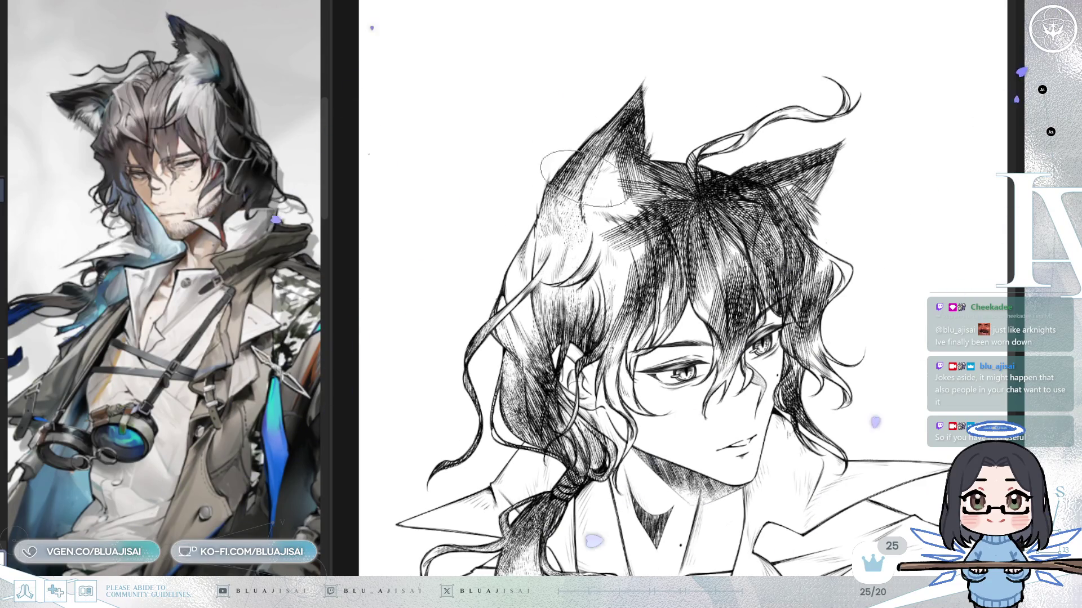
left_click_drag(607, 159, 624, 190)
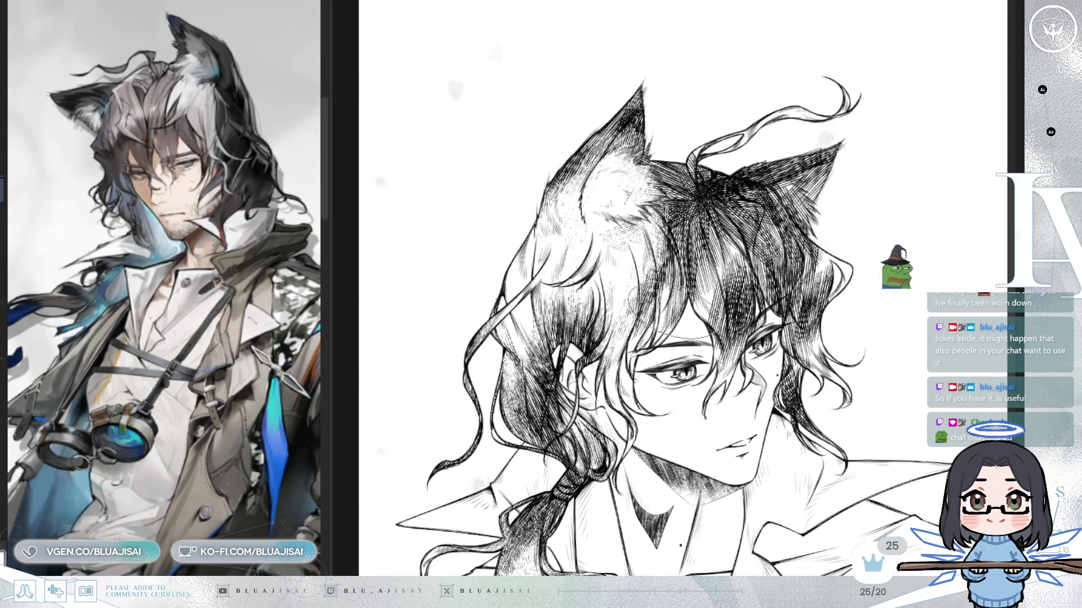
scroll(653, 304, "up", 1)
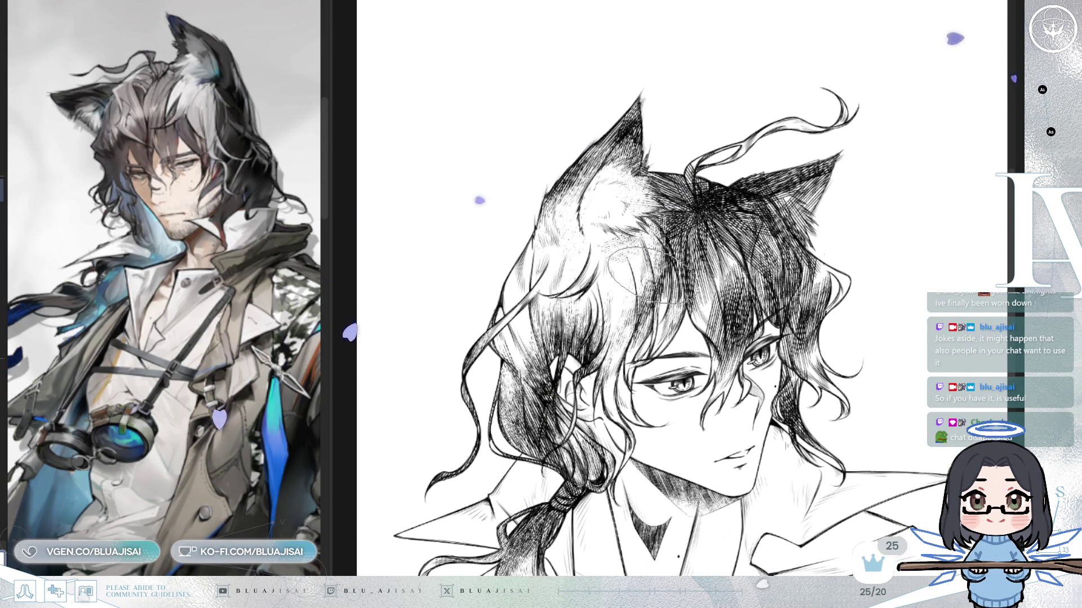
key("h")
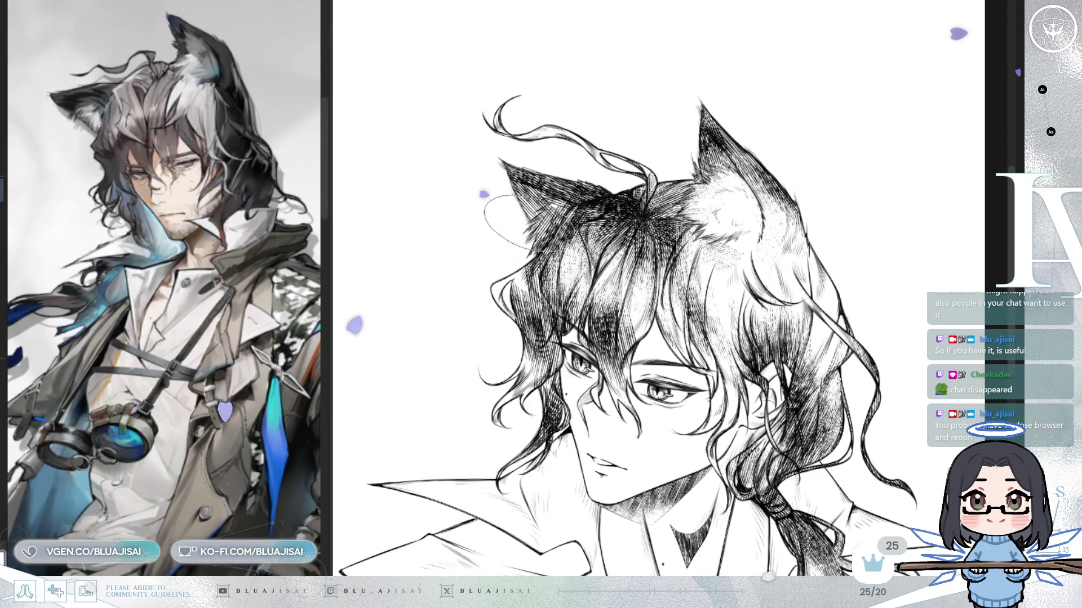
Lighten and rework the ear and hair-crown hatching with fresh strands, checking the result mirrored and zoomed
mouse_move(582, 182)
left_mouse_down()
mouse_move(591, 186)
mouse_move(580, 197)
mouse_move(572, 177)
left_mouse_up()
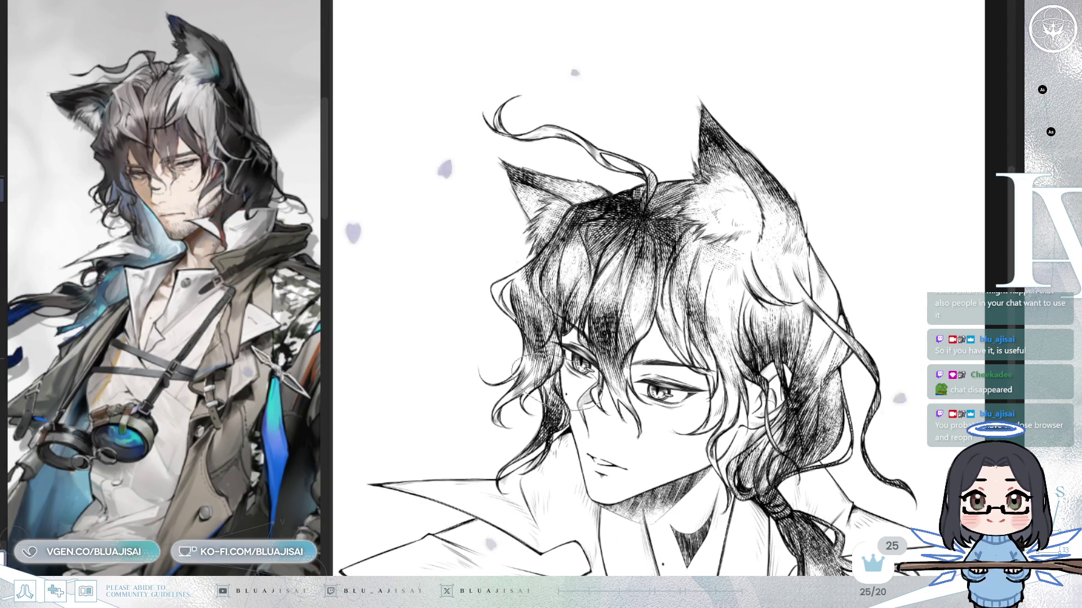
key("h")
scroll(653, 288, "right", 2)
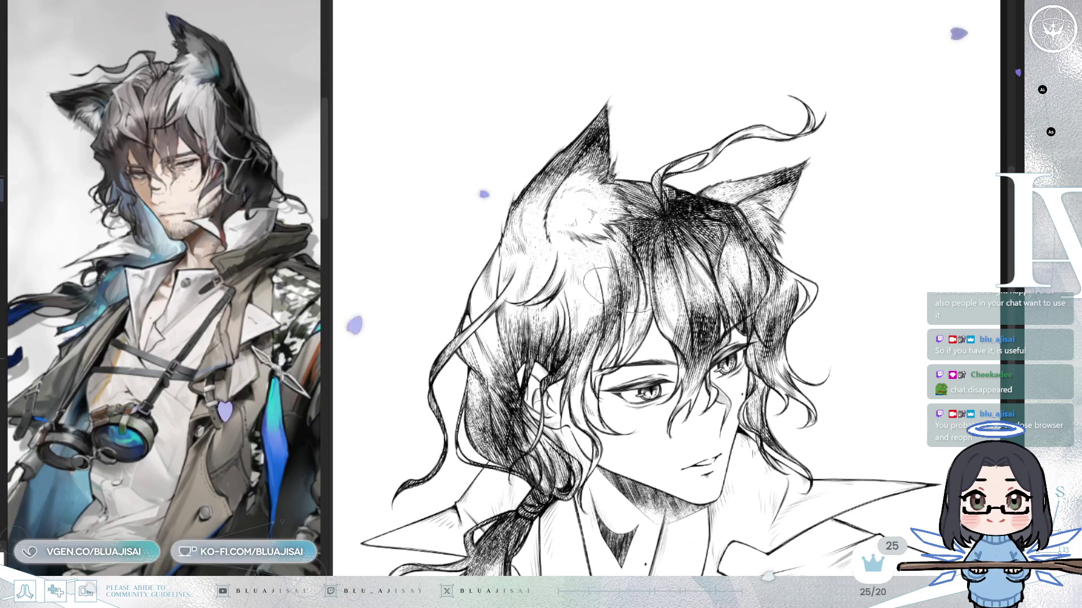
key("h")
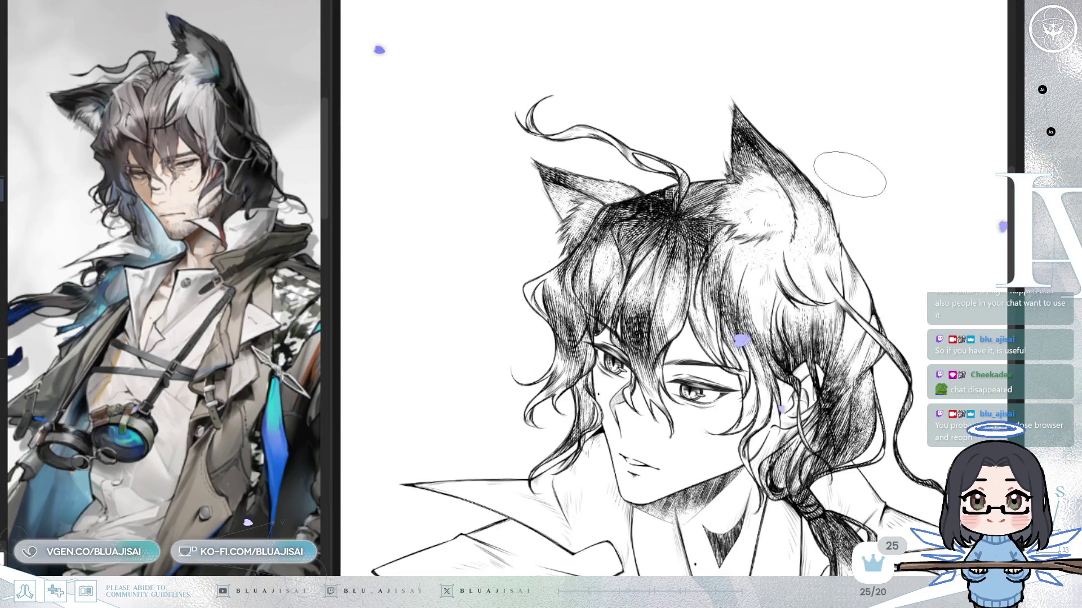
key("ctrl+plus")
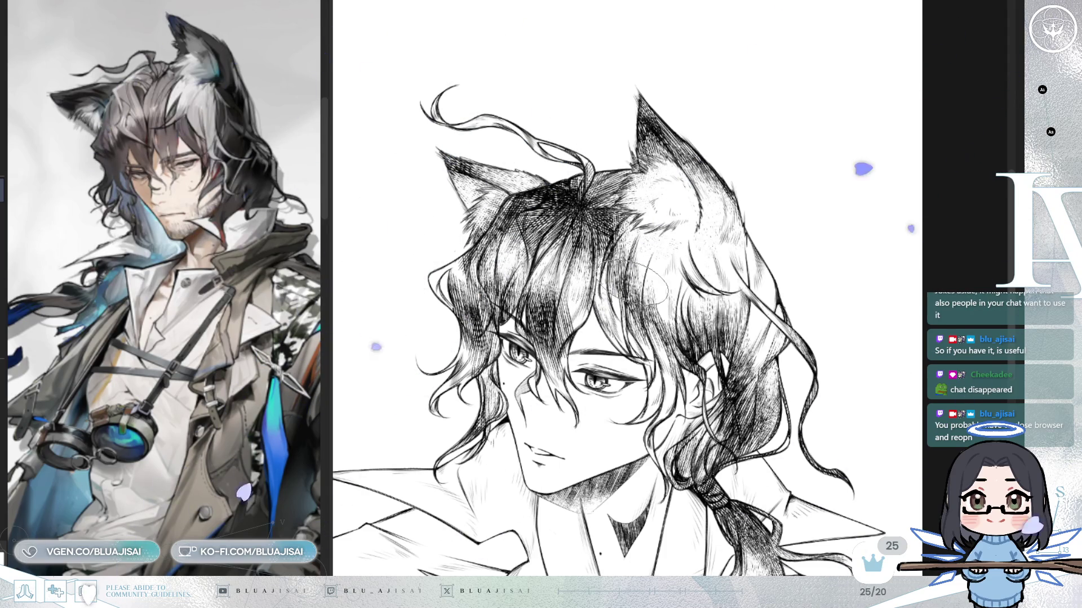
left_click_drag(558, 309, 563, 298)
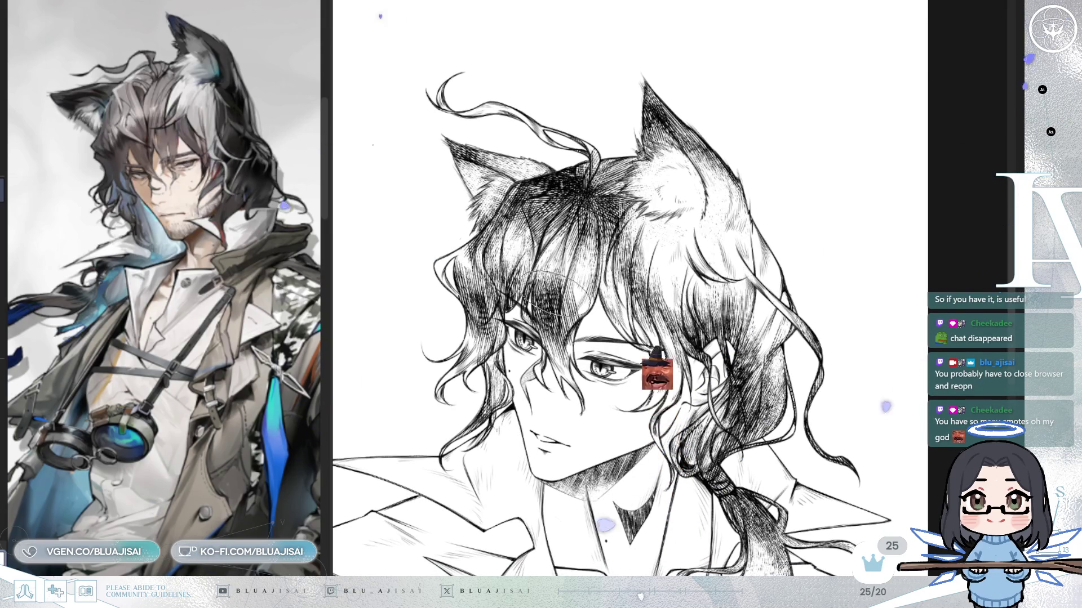
Add denser hatching across the hair crown and inner ear base, checking it in a mirrored view
scroll(563, 297, "down", 1)
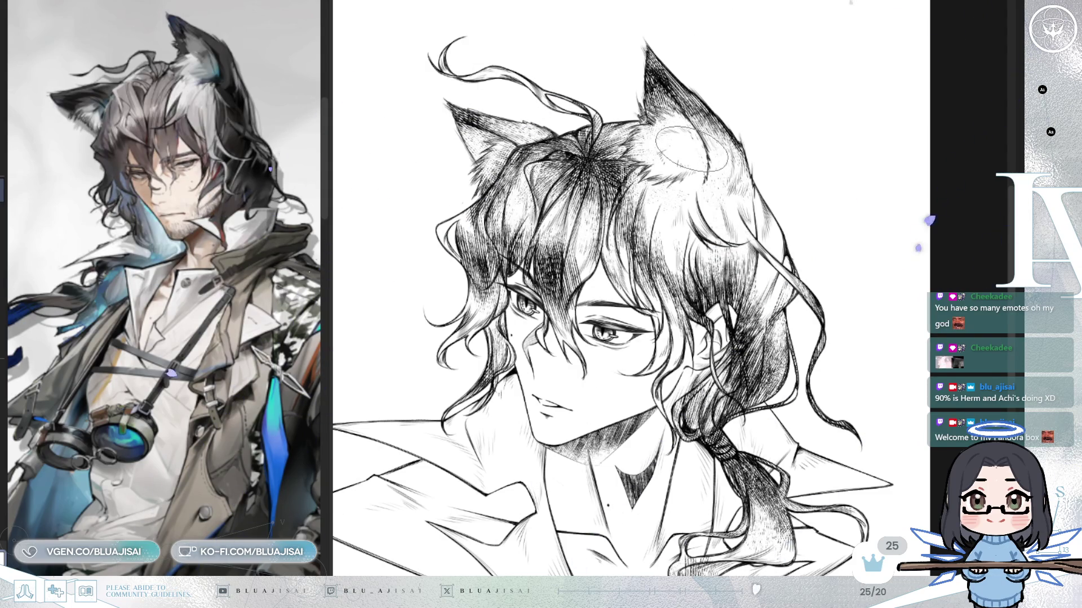
scroll(692, 148, "up", 2)
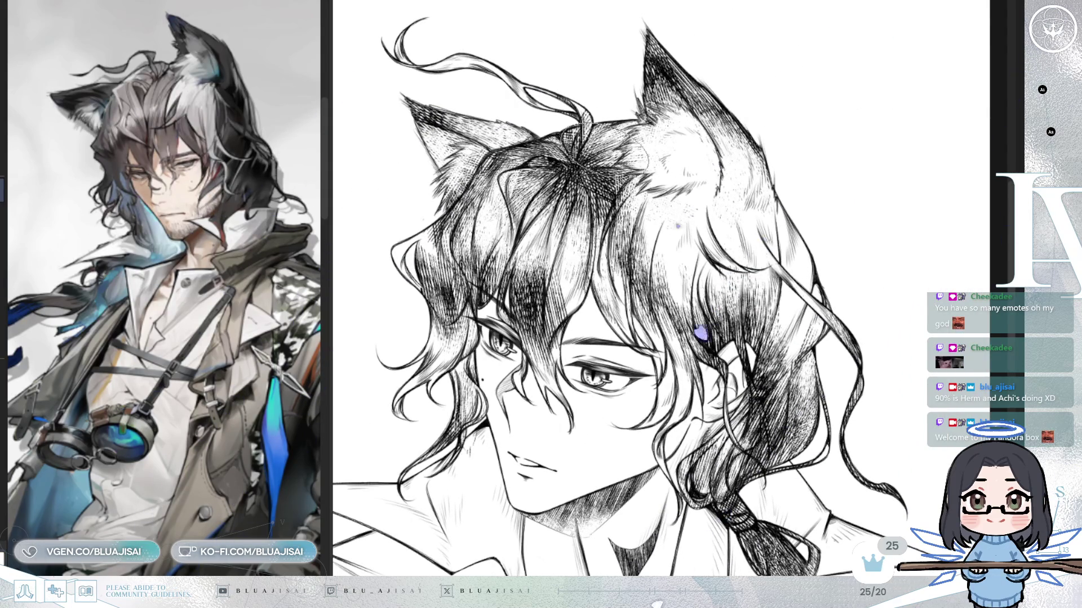
mouse_move(592, 143)
left_mouse_down()
mouse_move(495, 167)
mouse_move(507, 146)
mouse_move(467, 118)
mouse_move(510, 194)
left_mouse_up()
left_click_drag(659, 144, 666, 112)
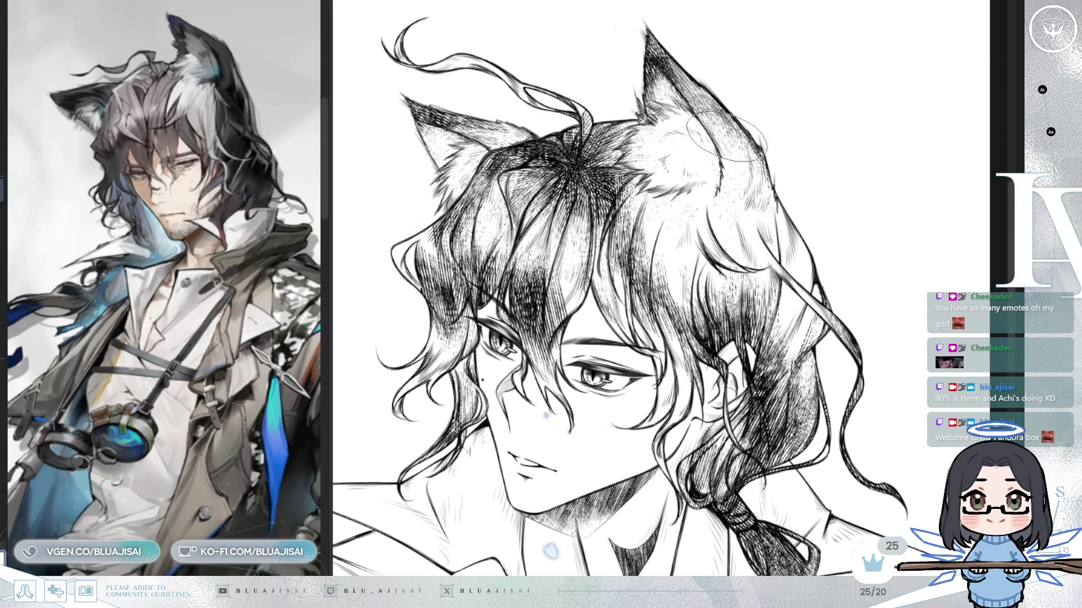
key("h")
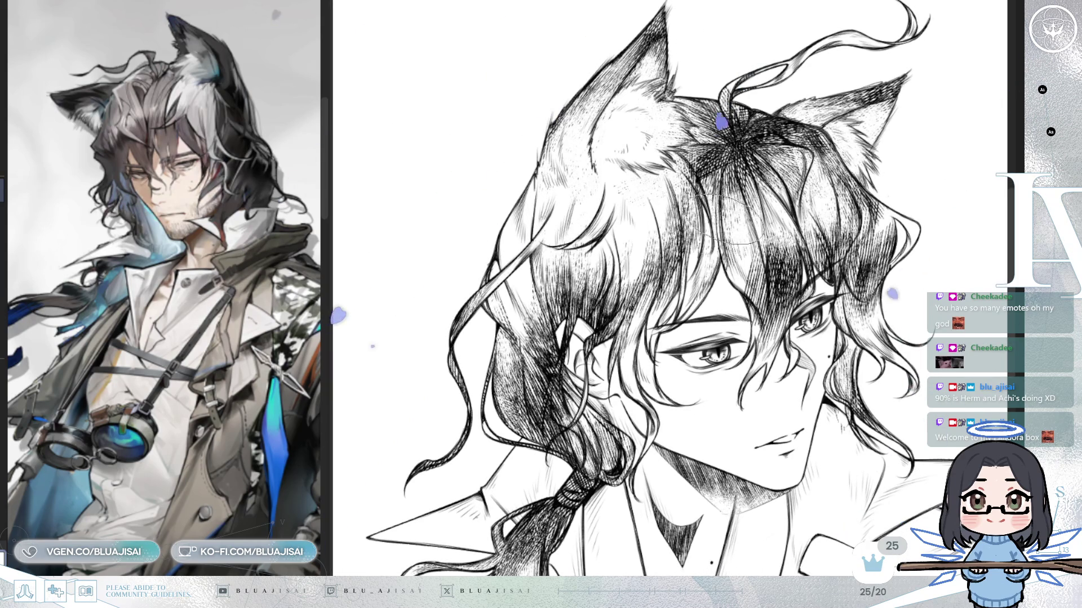
key("h")
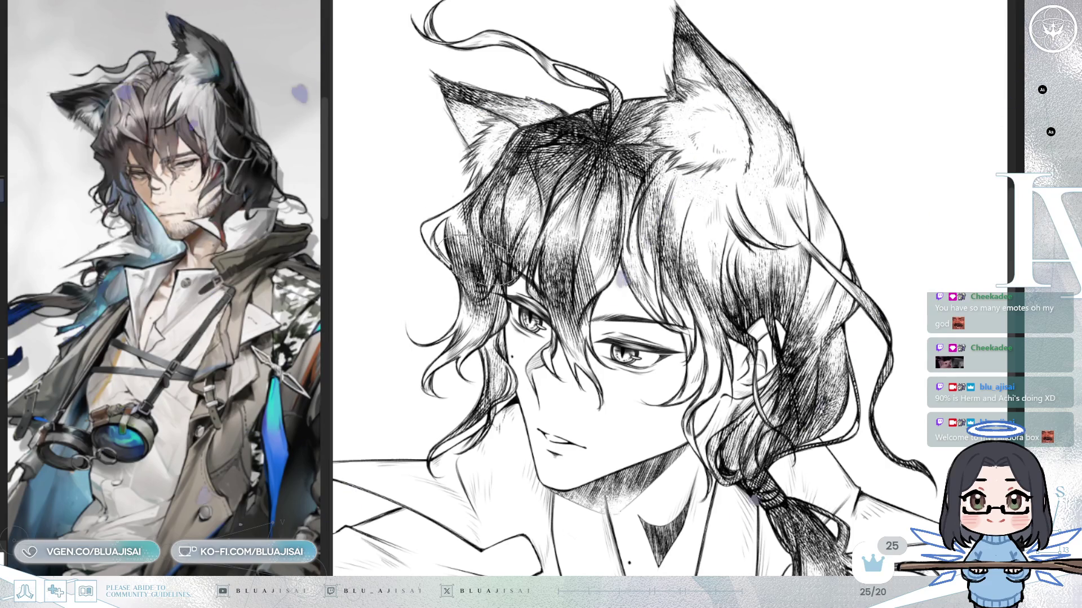
Paint dark shading and light hatching strokes into the hair
scroll(879, 192, "down", 2)
mouse_move(879, 193)
left_mouse_down()
mouse_move(814, 188)
mouse_move(825, 163)
left_mouse_up()
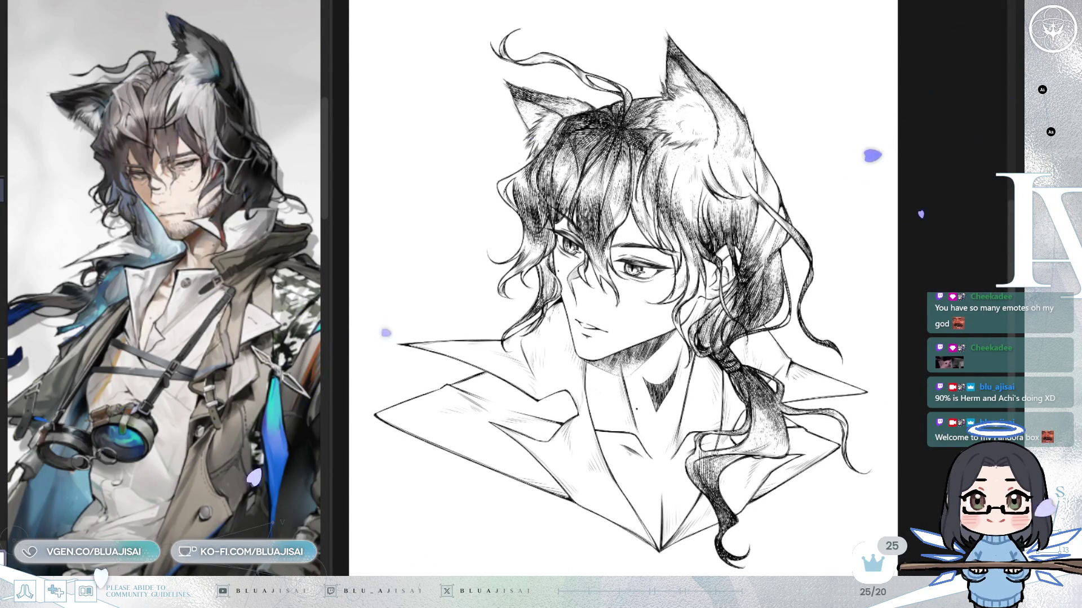
scroll(681, 196, "up", 2)
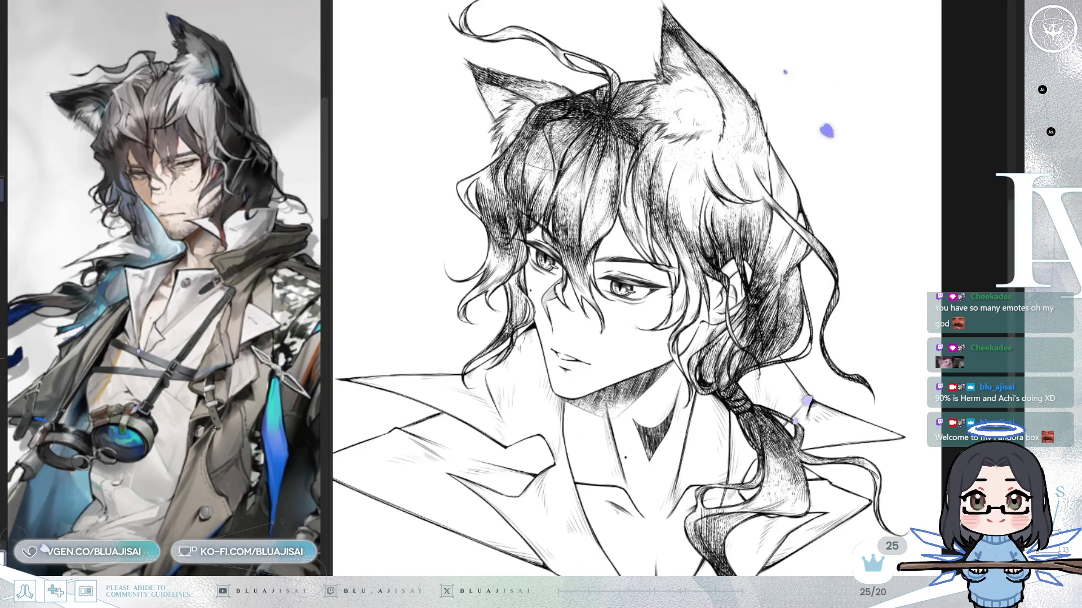
key("h")
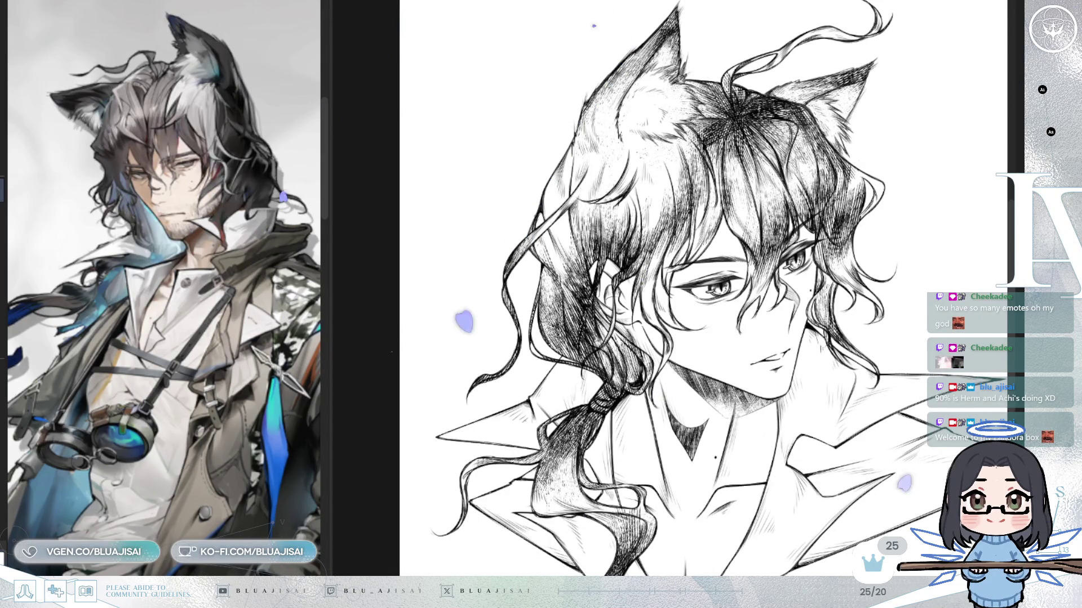
mouse_move(648, 186)
left_mouse_down()
mouse_move(662, 211)
mouse_move(645, 217)
mouse_move(640, 243)
left_mouse_up()
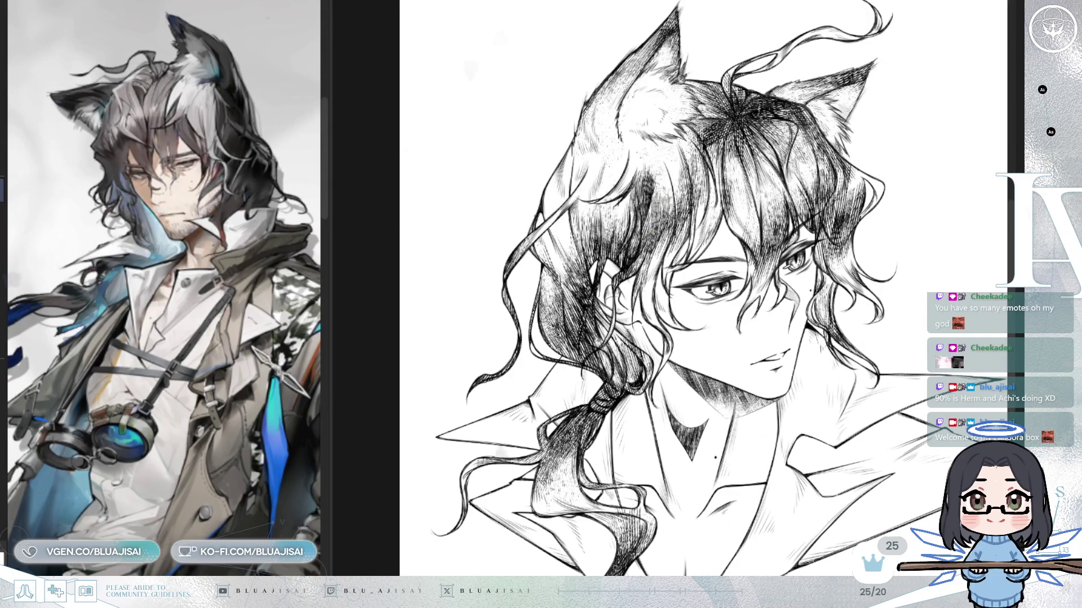
scroll(704, 282, "up", 1)
mouse_move(620, 146)
left_mouse_down()
mouse_move(636, 186)
mouse_move(648, 169)
mouse_move(614, 202)
left_mouse_up()
Compare the hair in a mirrored view, then bring the coat collar into view
key("h")
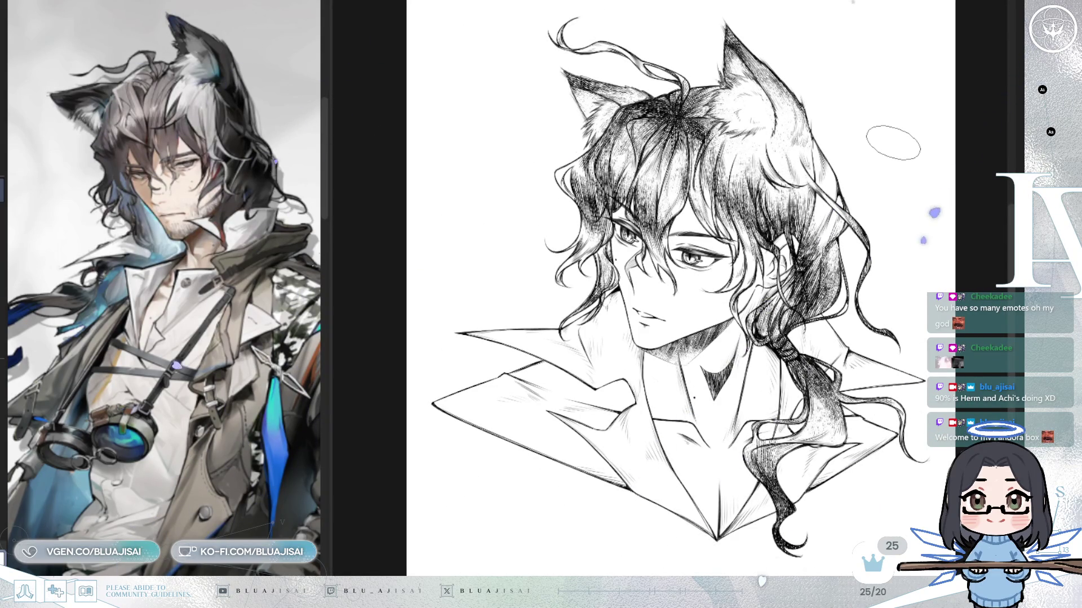
key("h")
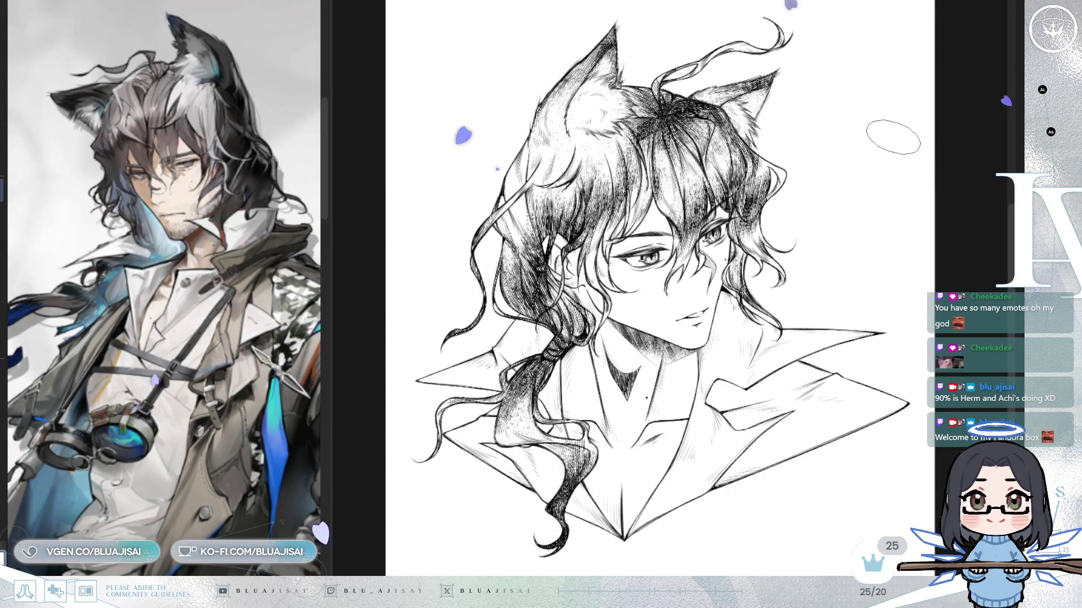
left_click_drag(779, 400, 786, 363)
scroll(735, 356, "up", 2)
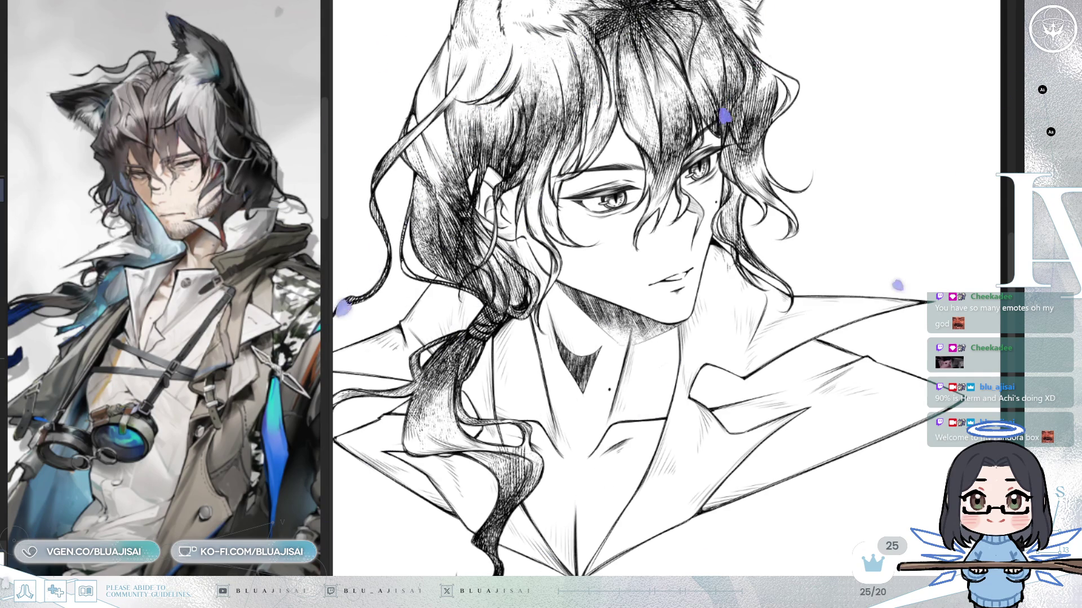
Check the face's proportions by flipping the canvas horizontally several times
scroll(533, 79, "up", 4)
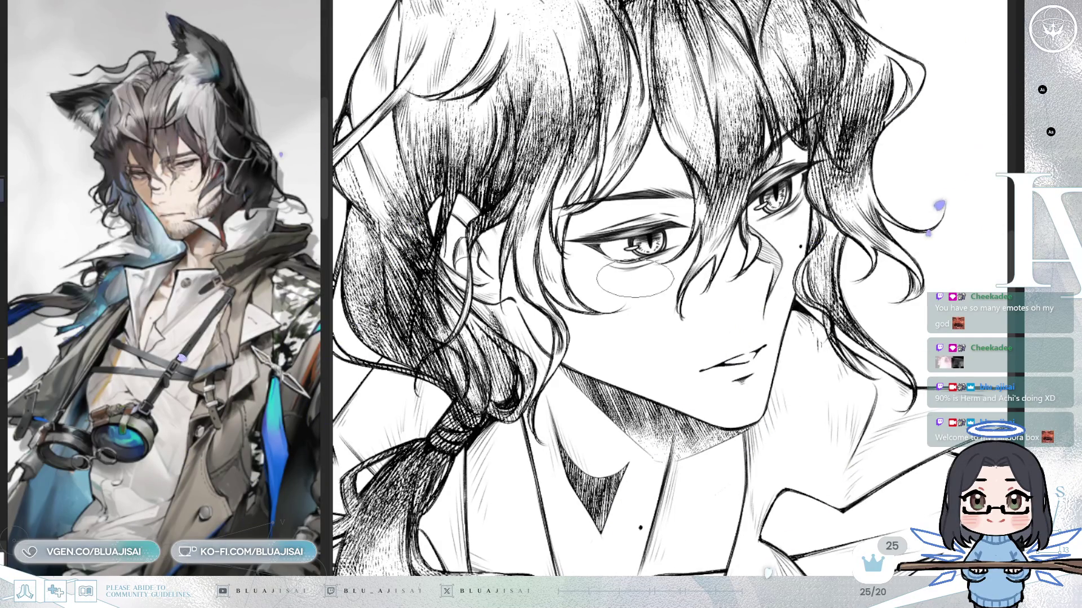
scroll(646, 271, "up", 1)
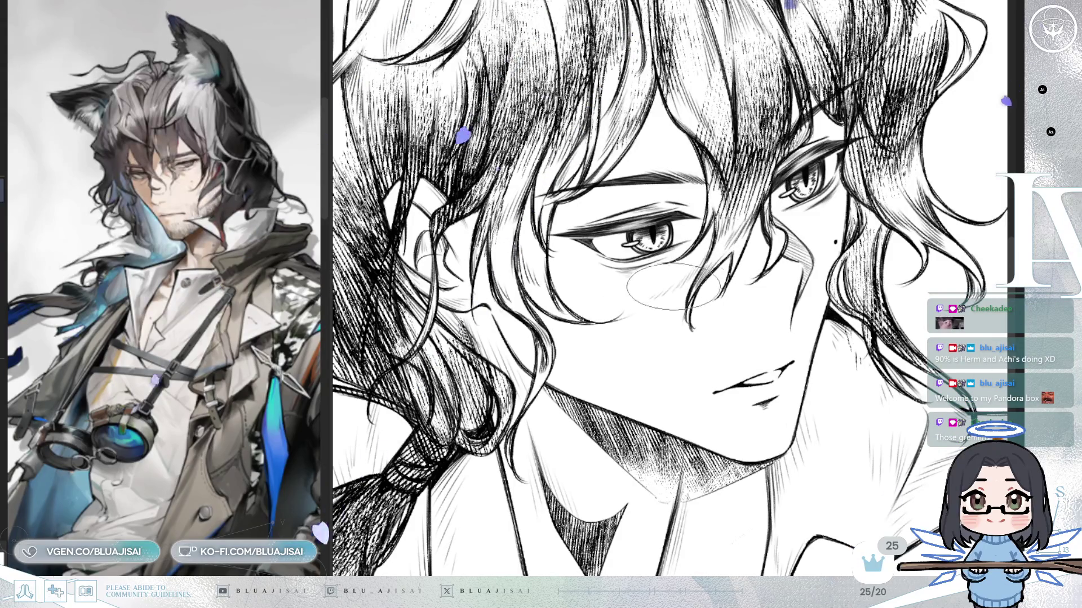
key("h")
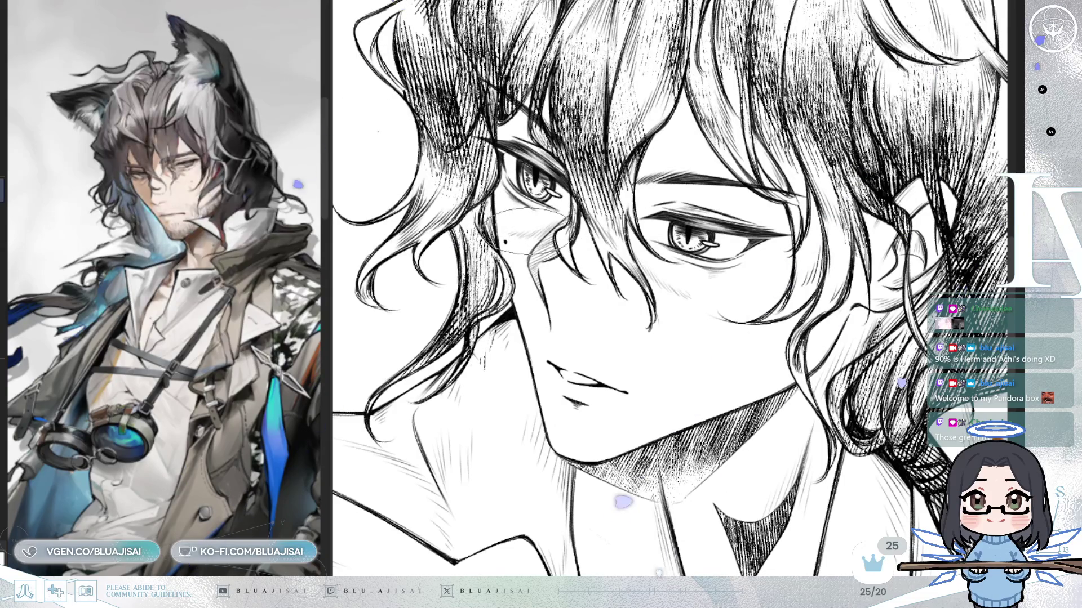
key("h")
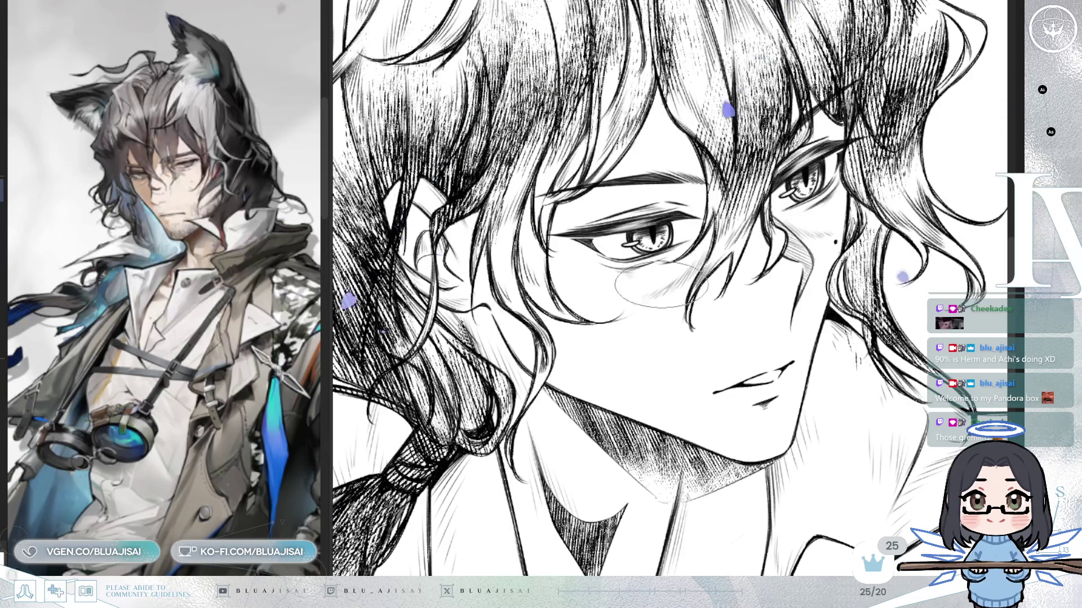
scroll(879, 172, "down", 2)
key("h")
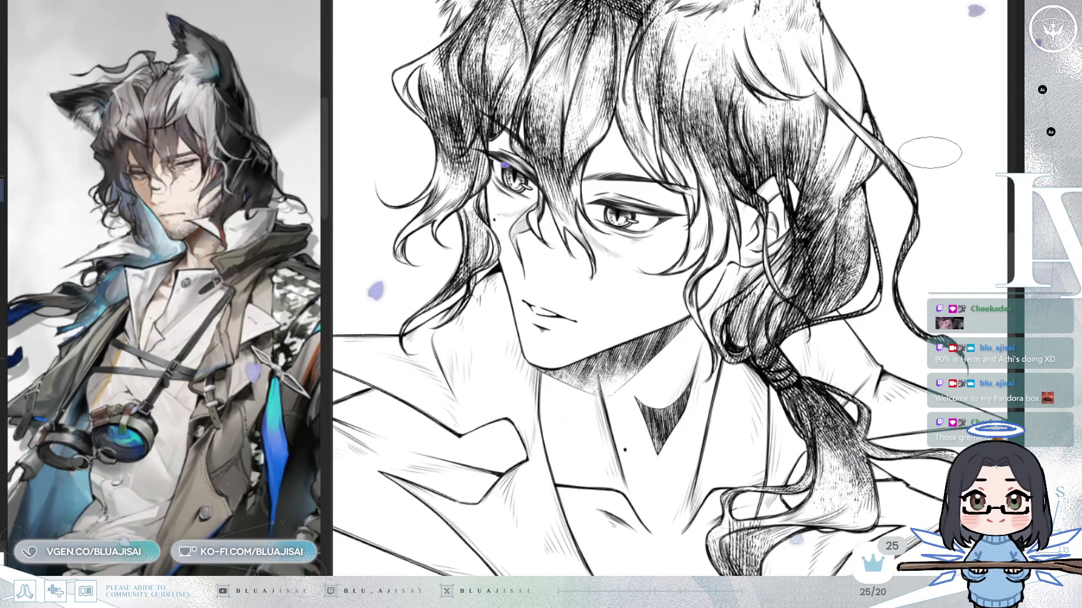
key("h")
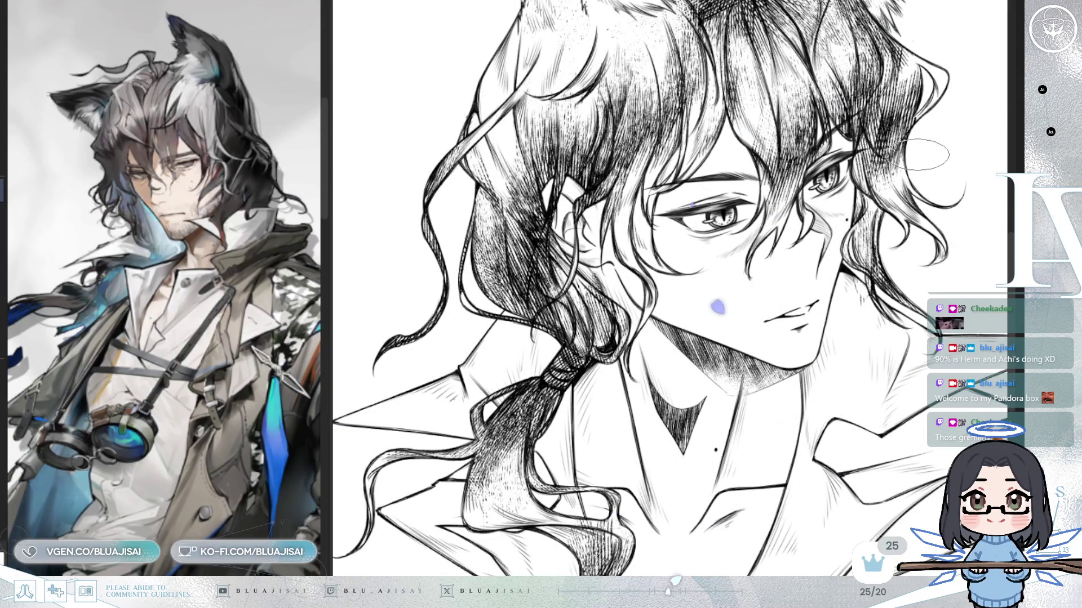
scroll(629, 265, "up", 2)
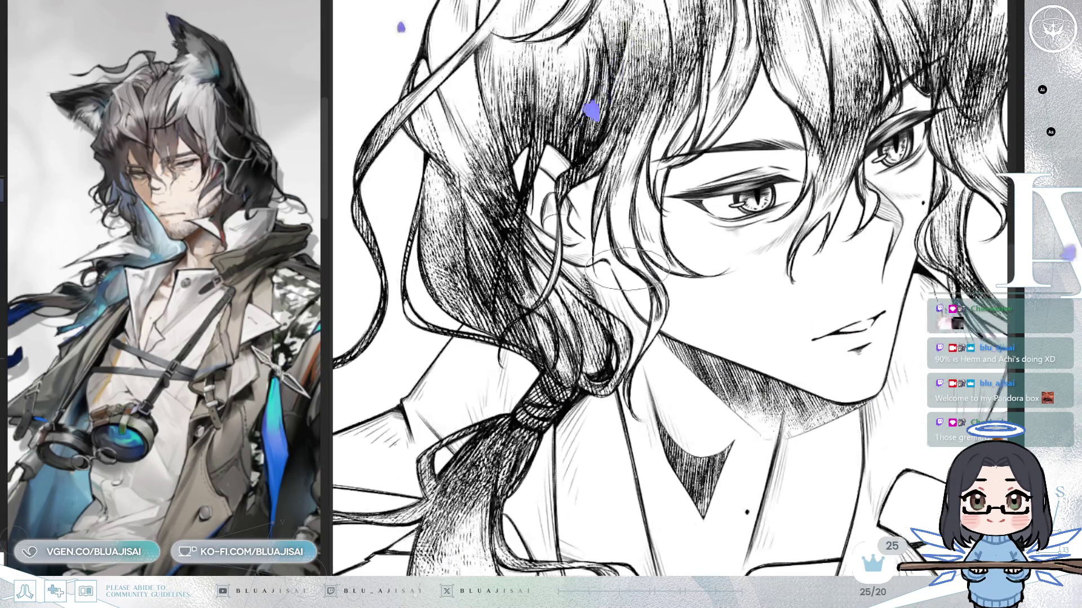
Zoom in on the face and airbrush a softer, wider grey blush under the eye
left_click_drag(758, 285, 662, 344)
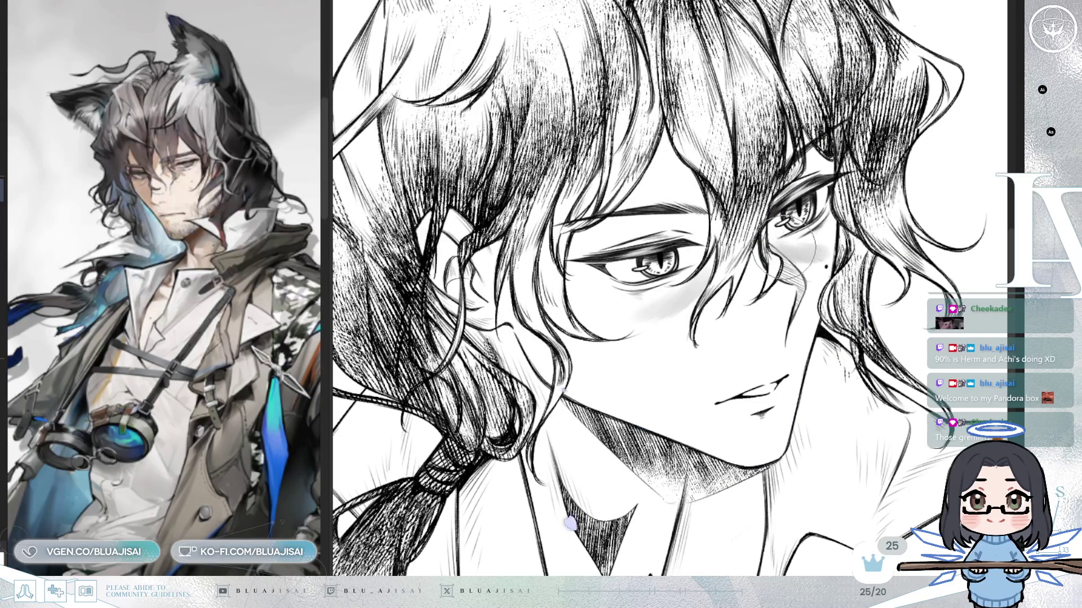
key("h")
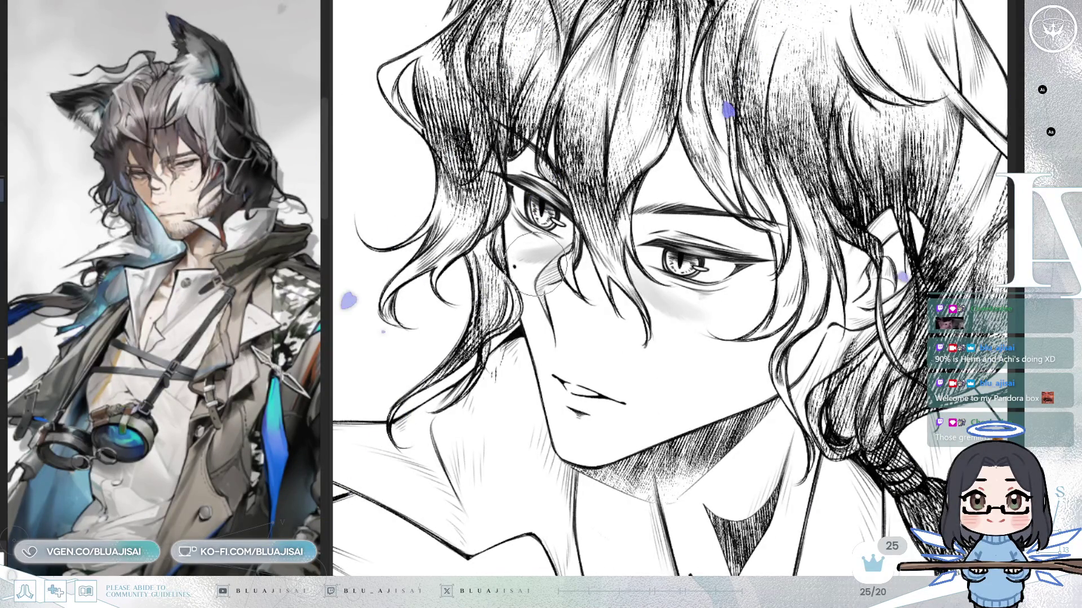
left_click_drag(531, 256, 533, 252)
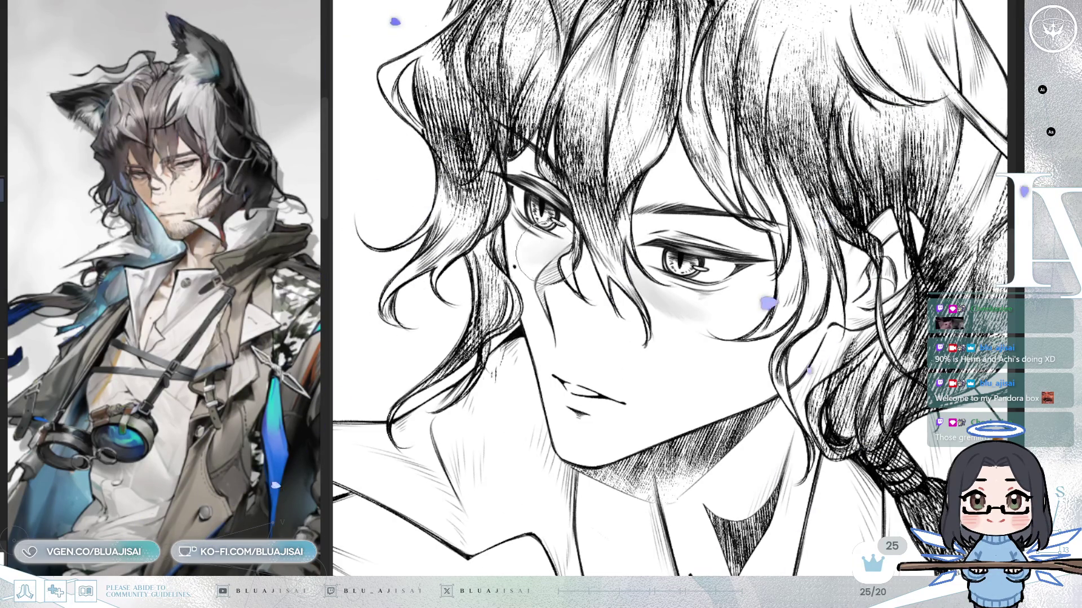
key("h")
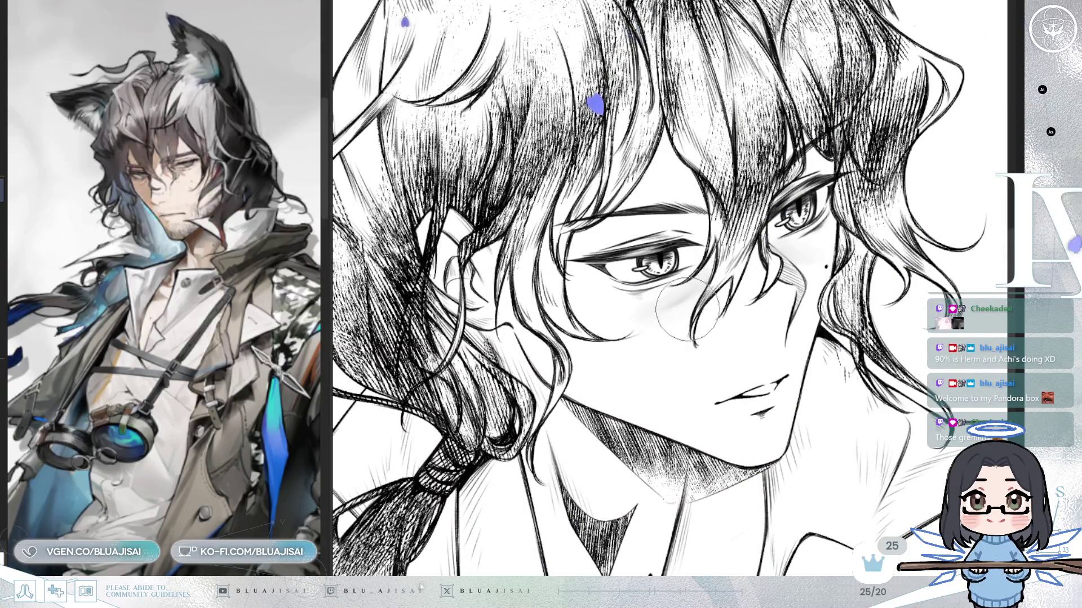
scroll(687, 310, "down", 2)
scroll(956, 209, "down", 2)
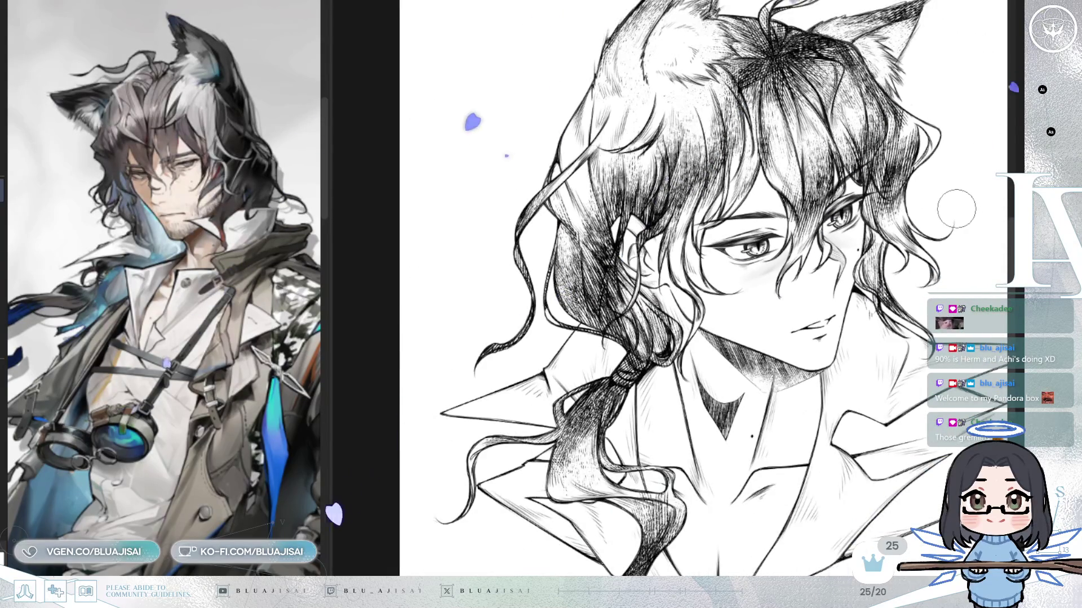
scroll(956, 209, "up", 4)
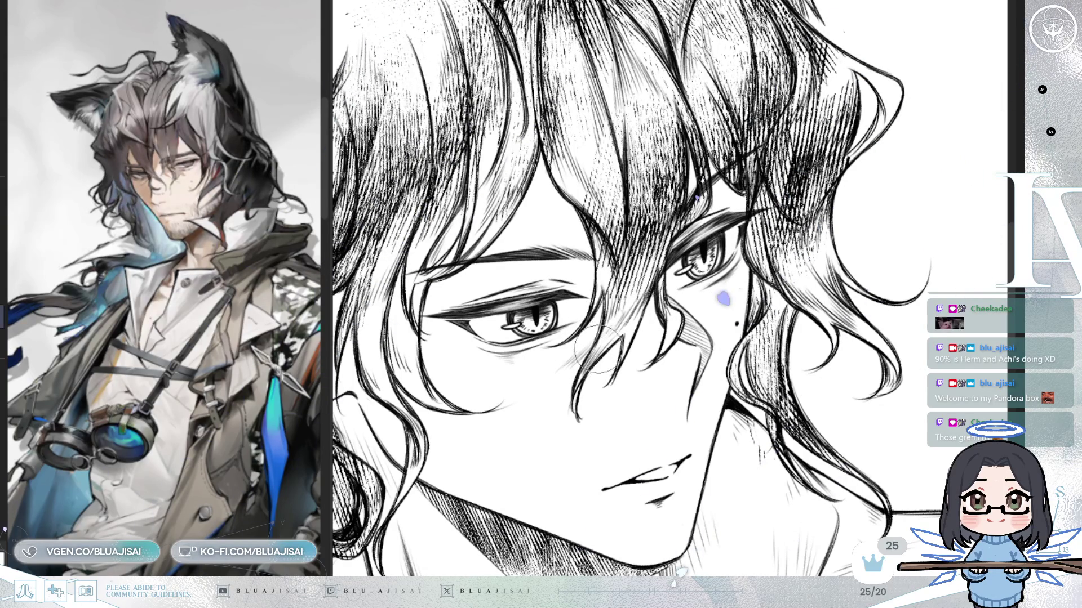
key("h")
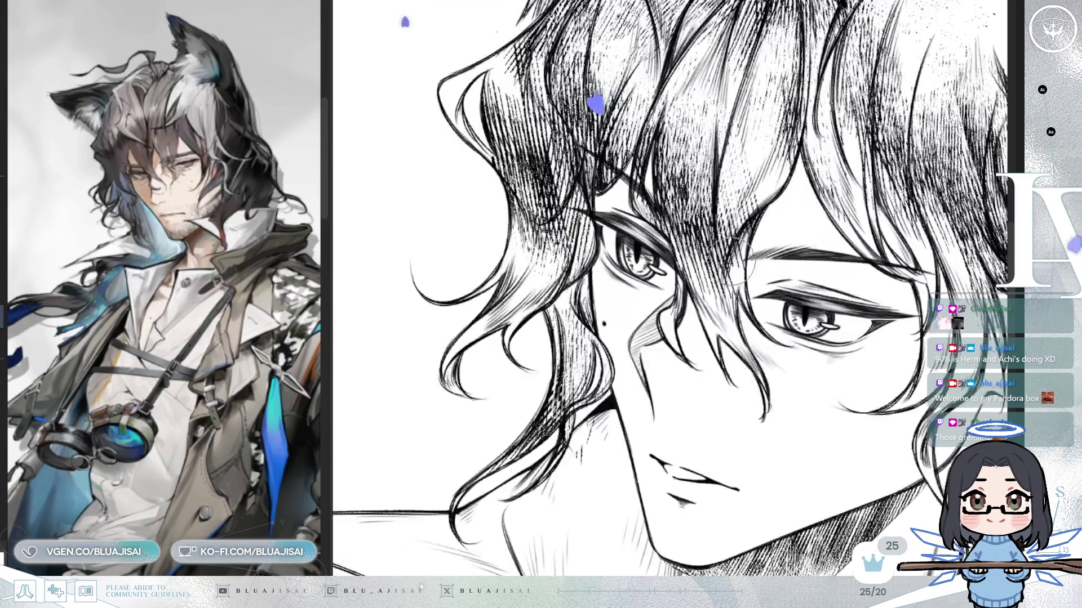
key("h")
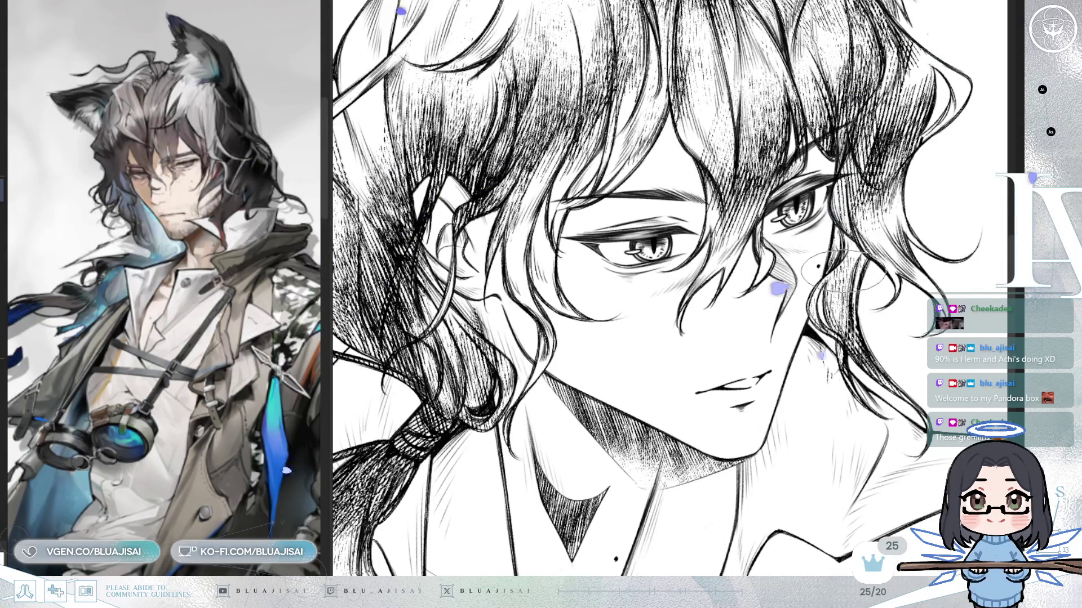
key("h")
scroll(670, 281, "up", 1)
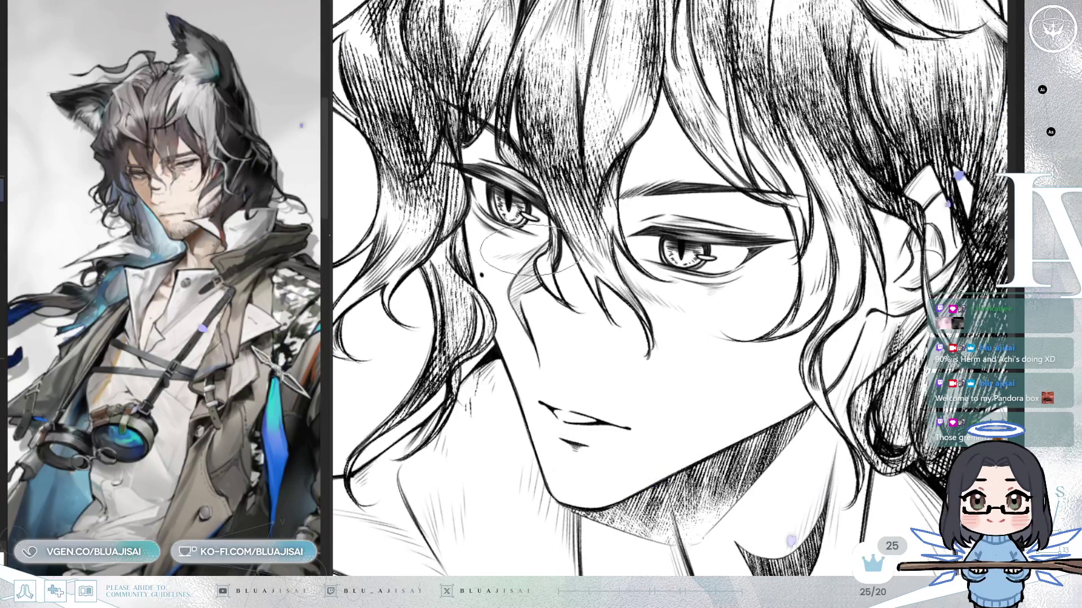
scroll(795, 183, "down", 5)
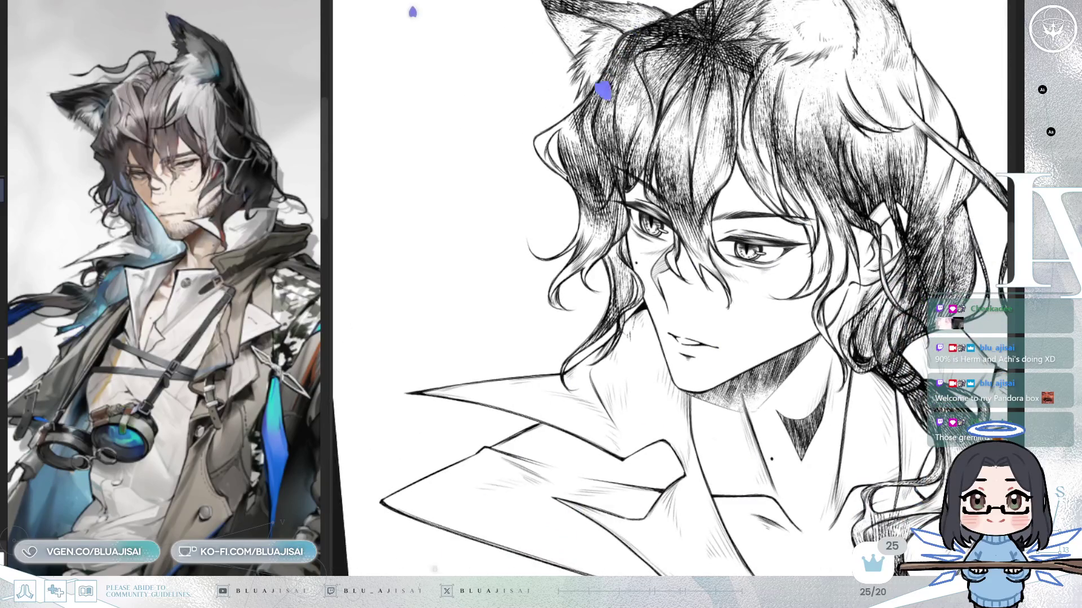
key("h")
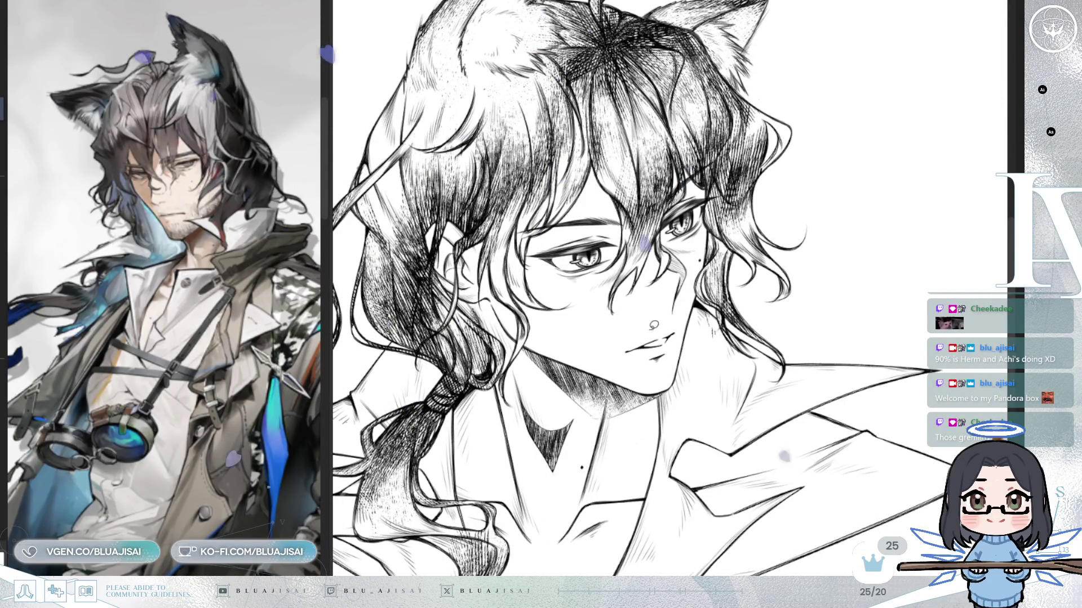
Lasso the mouth, transform it, nudge it slightly right, then deselect
left_click_drag(686, 322, 688, 319)
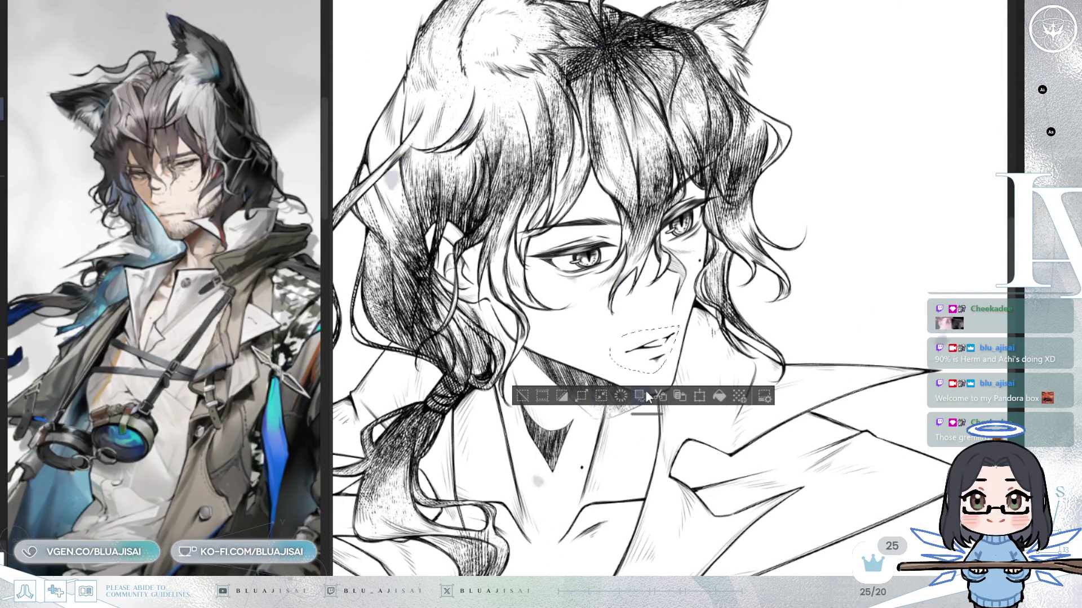
left_click(620, 395)
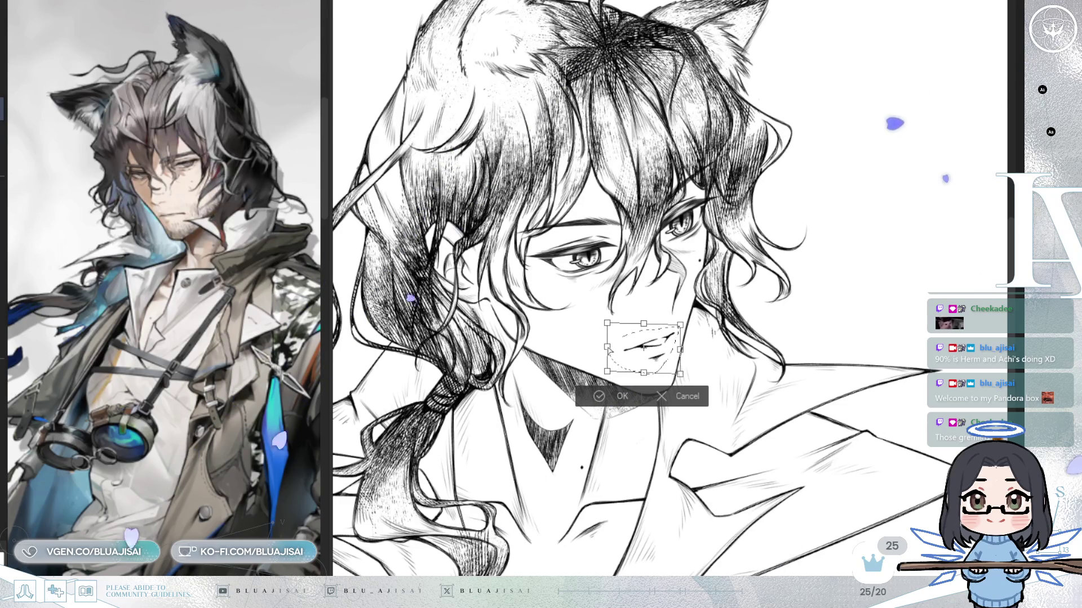
left_click(601, 401)
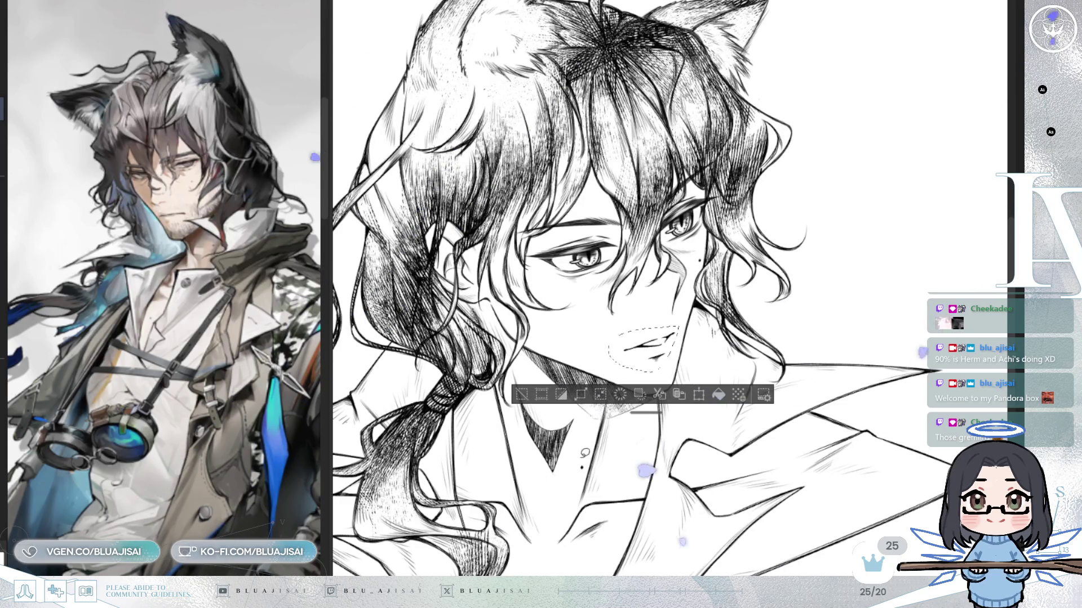
key("ctrl+d")
key("h")
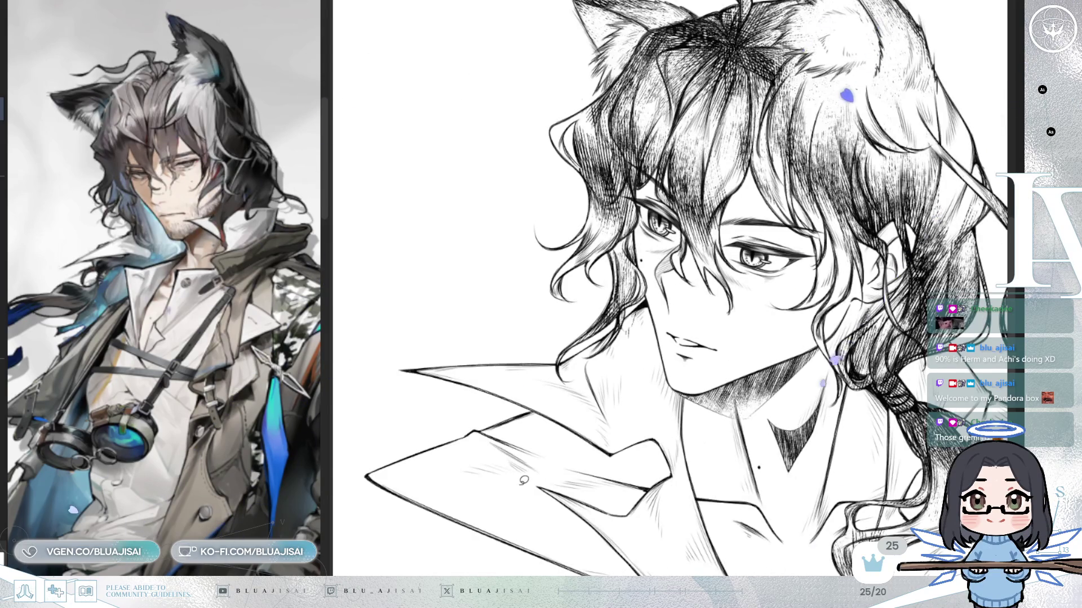
key("h")
key("ctrl+shift+d")
key("h")
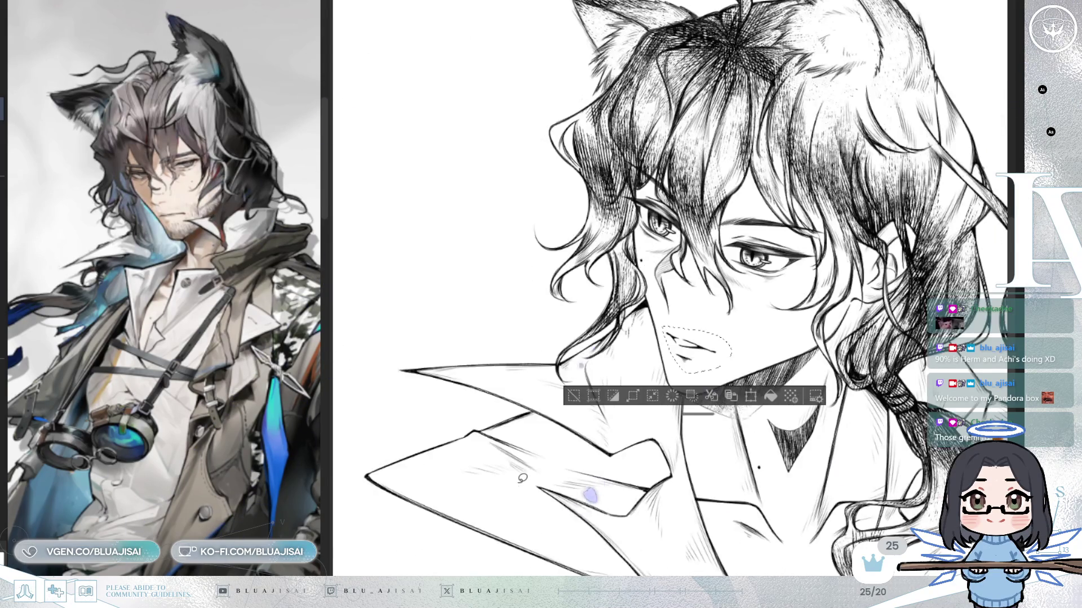
left_click_drag(715, 365, 726, 360)
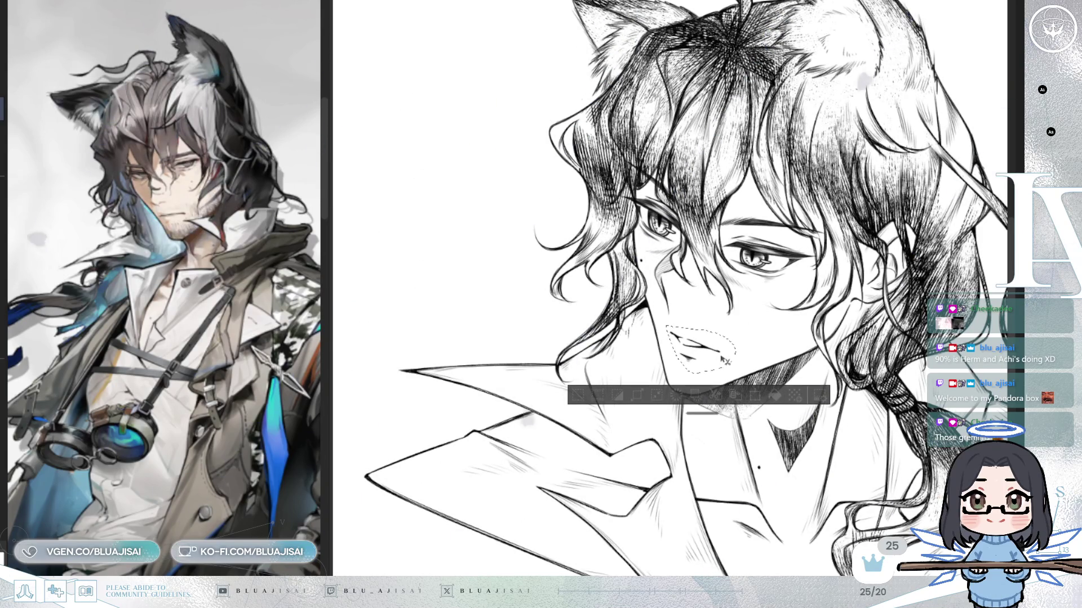
left_click(600, 397)
key("h")
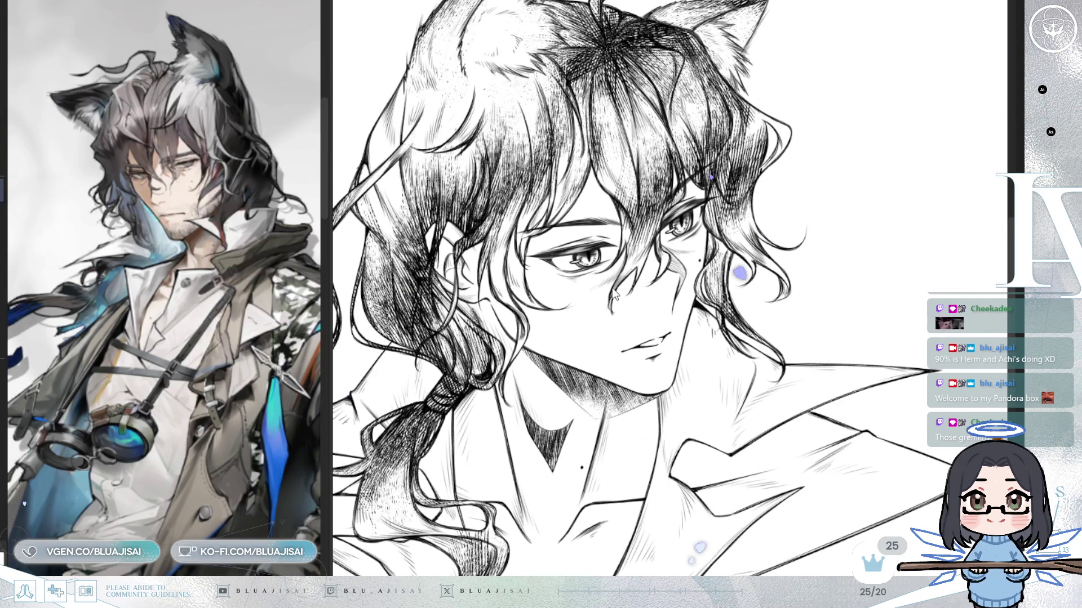
Hatch shading onto the neck below and on both sides of the chin
key("h")
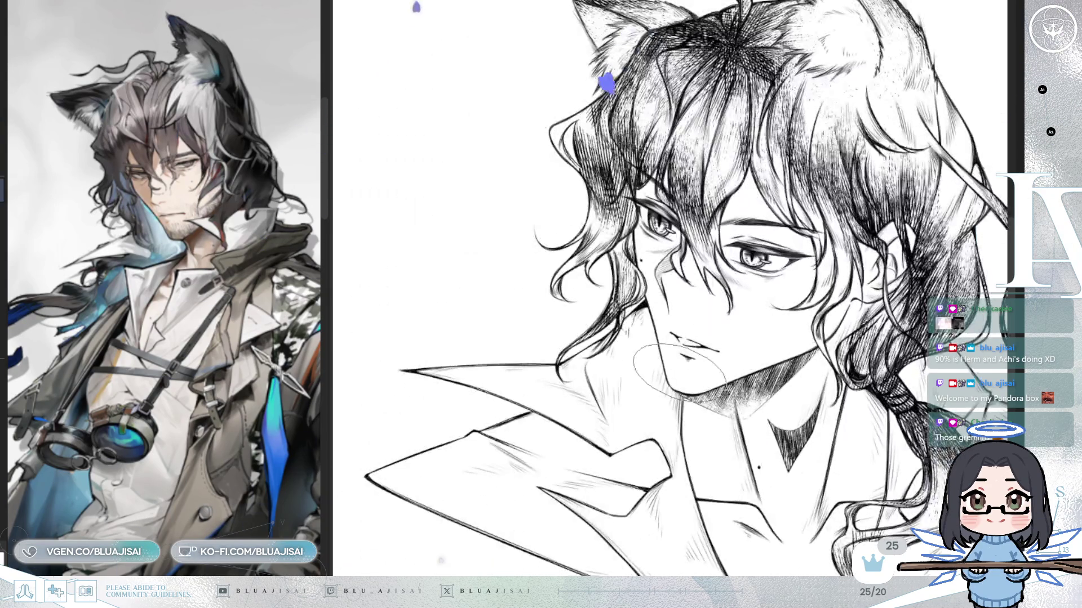
key("minus")
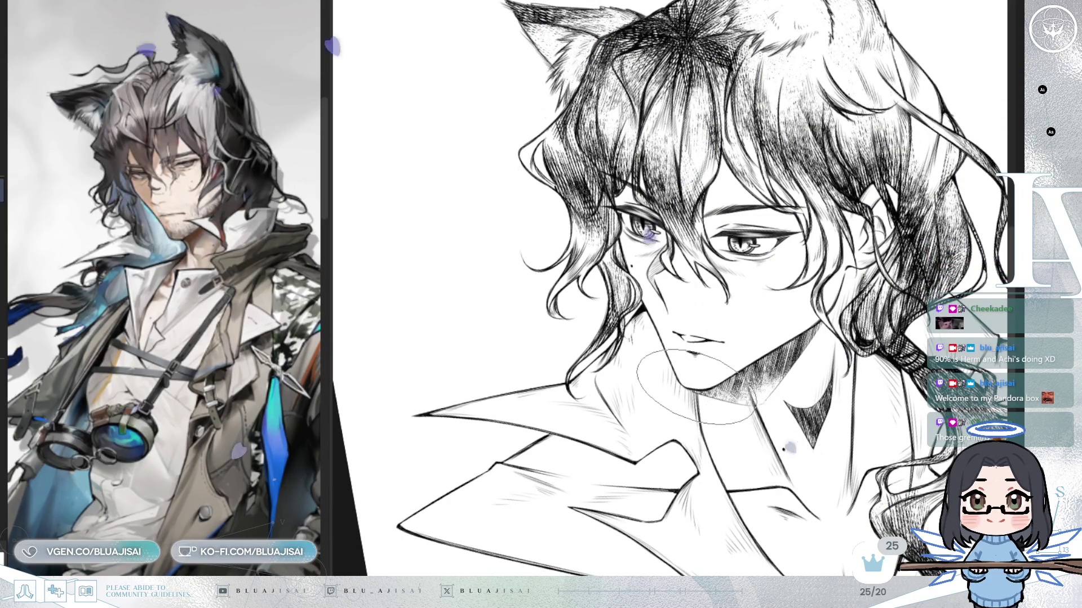
mouse_move(698, 397)
left_mouse_down()
mouse_move(672, 459)
mouse_move(686, 454)
left_mouse_up()
left_click_drag(724, 355, 696, 434)
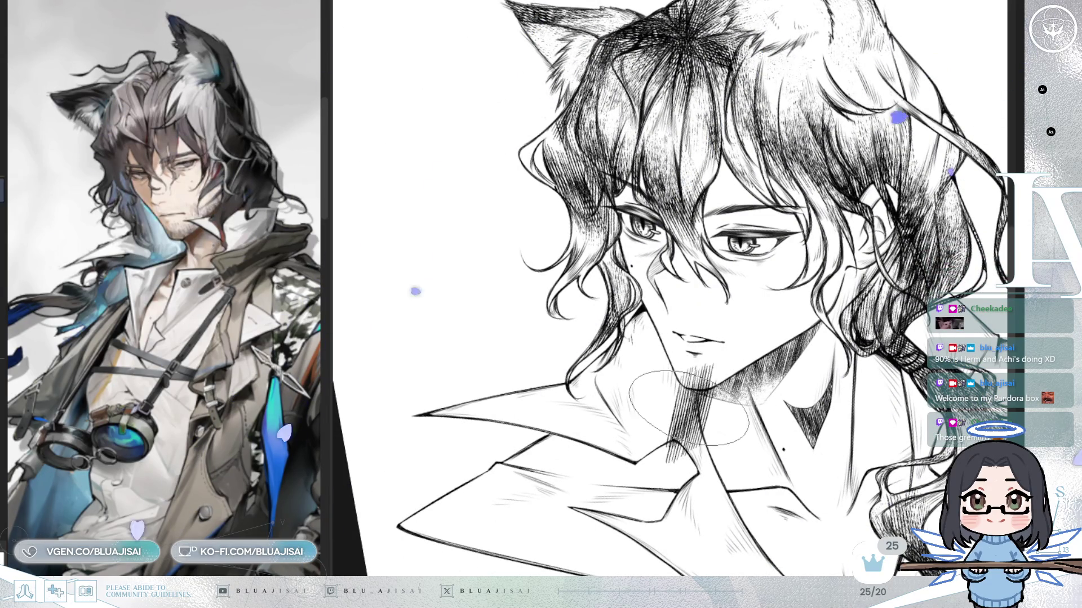
left_click_drag(766, 383, 744, 439)
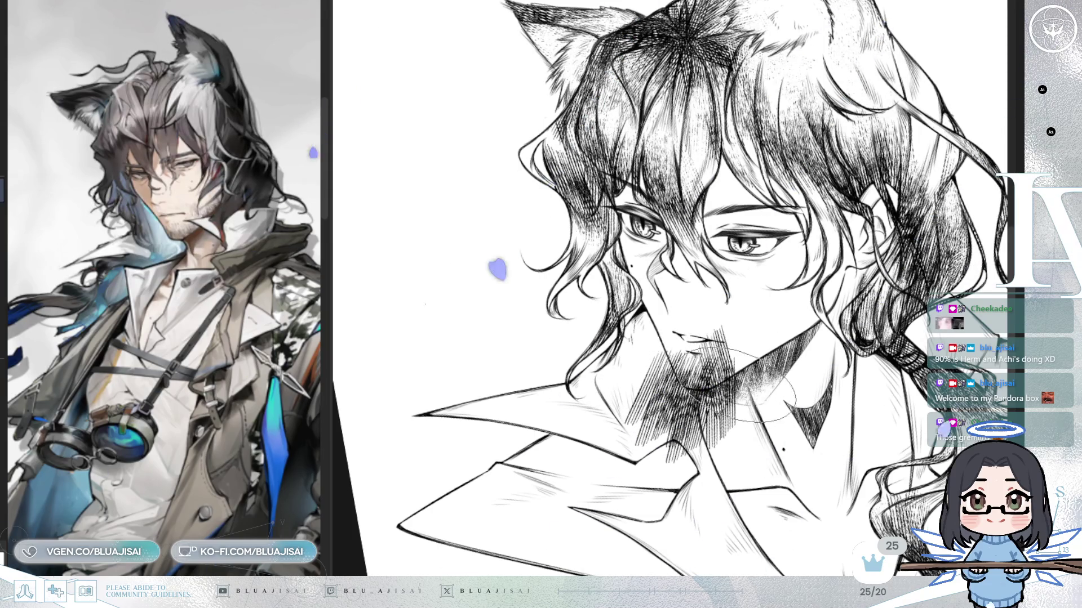
mouse_move(800, 329)
left_mouse_down()
mouse_move(776, 364)
mouse_move(817, 338)
mouse_move(828, 289)
left_mouse_up()
mouse_move(642, 361)
left_mouse_down()
mouse_move(631, 369)
mouse_move(708, 361)
left_mouse_up()
Tilt and enlarge the view, then erase much of the dark neck hatching under the chin
key("m")
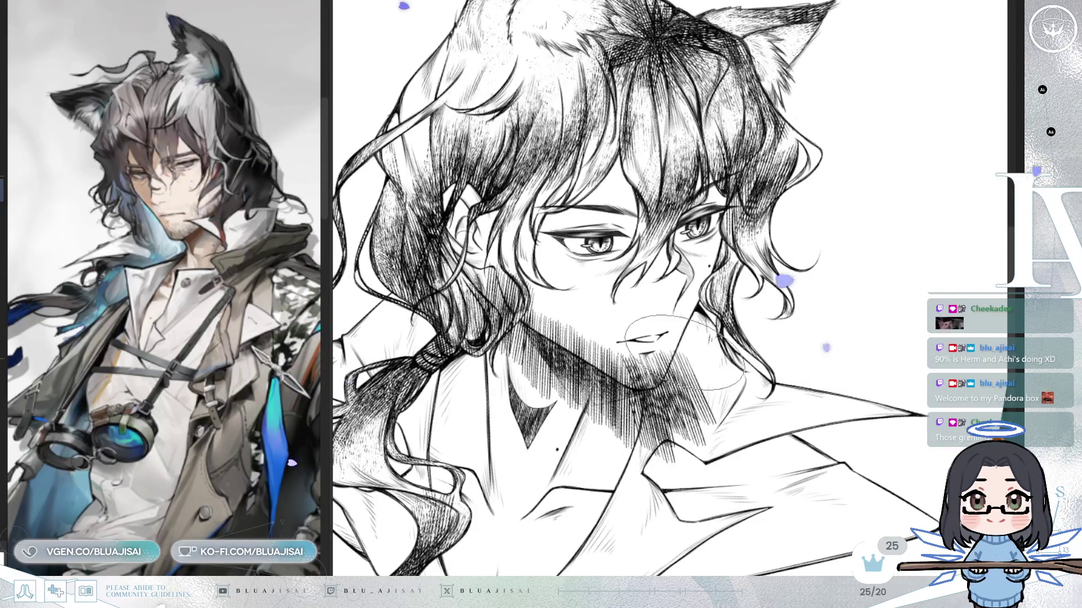
left_click_drag(688, 352, 696, 372)
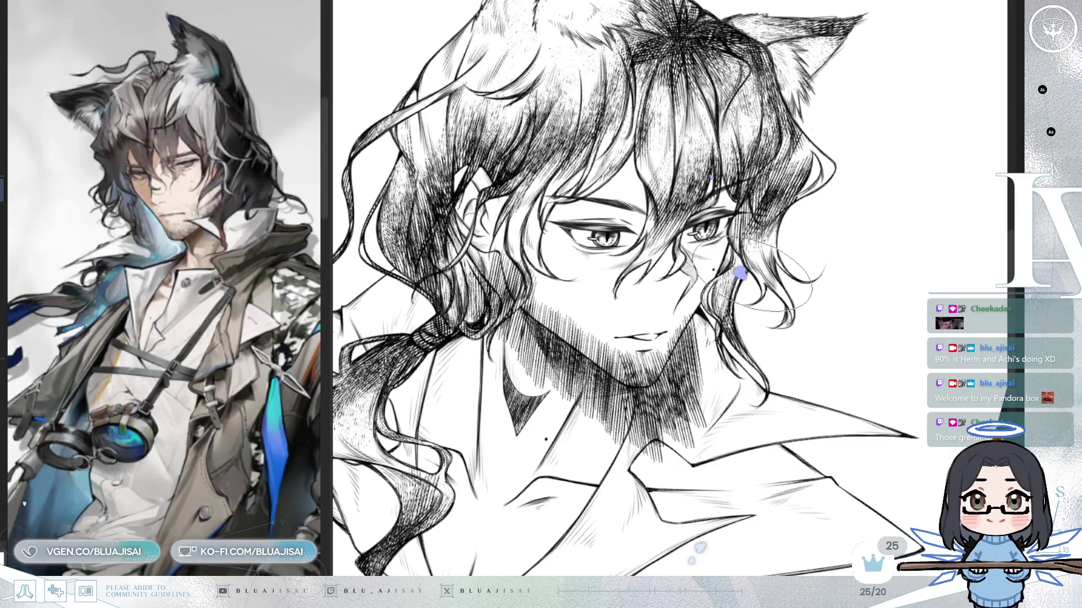
mouse_move(751, 275)
left_mouse_down()
mouse_move(586, 118)
mouse_move(534, 211)
mouse_move(598, 141)
left_mouse_up()
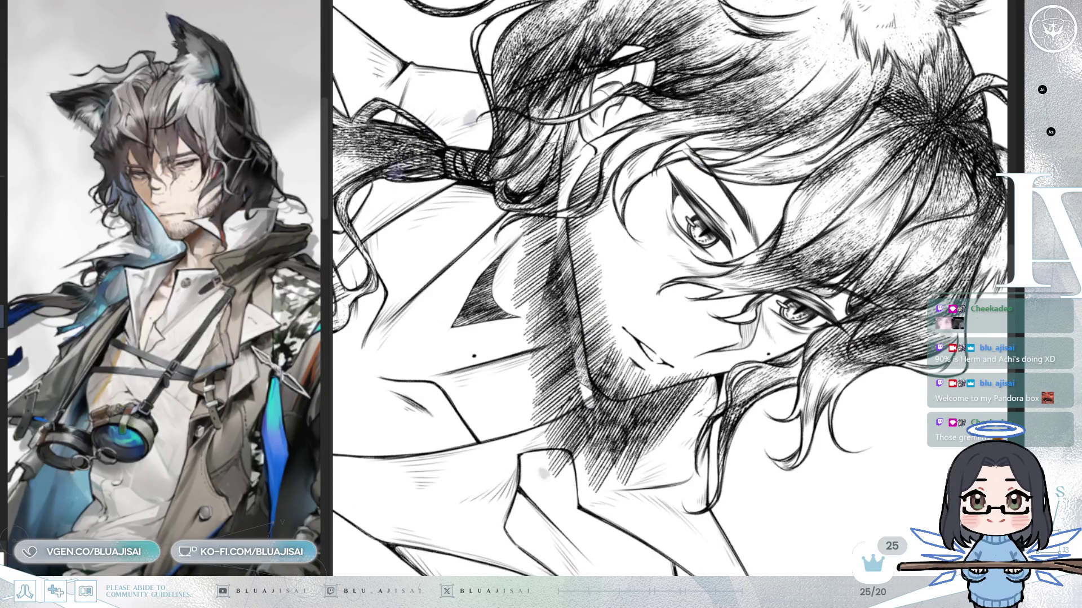
mouse_move(563, 180)
left_mouse_down()
mouse_move(530, 203)
mouse_move(535, 265)
mouse_move(548, 212)
mouse_move(552, 316)
mouse_move(524, 338)
mouse_move(541, 428)
mouse_move(581, 431)
mouse_move(558, 445)
mouse_move(603, 476)
mouse_move(682, 437)
left_mouse_up()
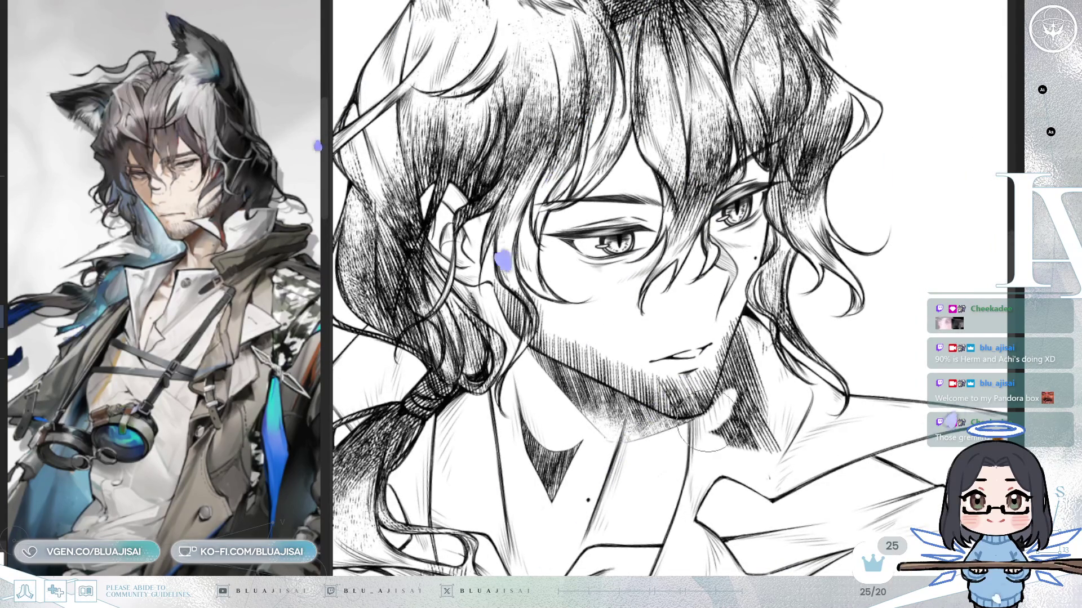
mouse_move(744, 319)
left_mouse_down()
mouse_move(727, 417)
mouse_move(736, 447)
mouse_move(766, 428)
mouse_move(761, 338)
mouse_move(704, 442)
left_mouse_up()
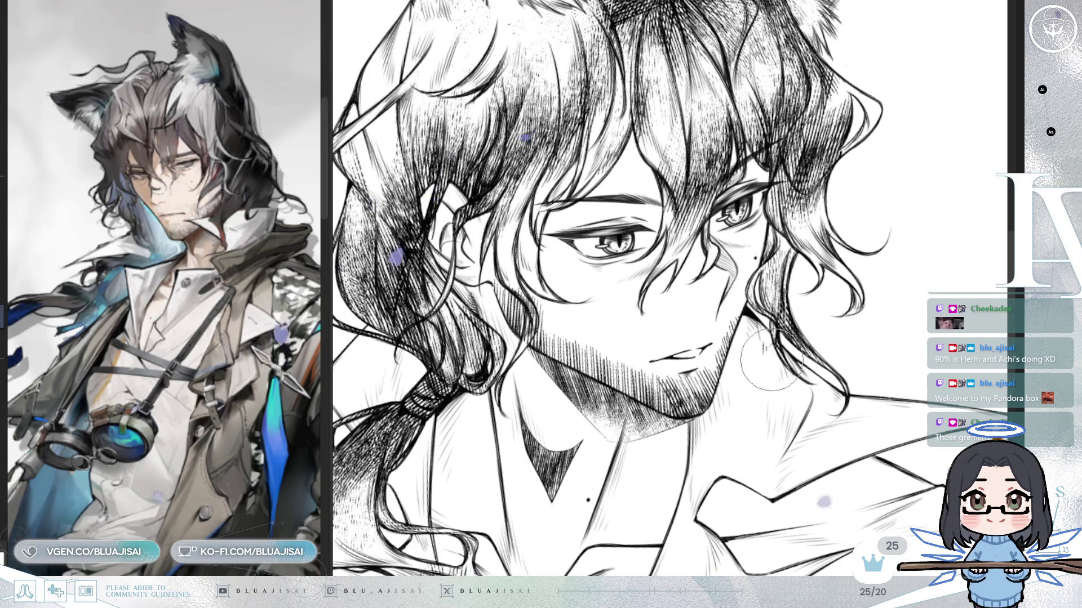
key("ctrl+0")
key("h")
Lighten the stubble shading below the mouth, checking the face in a mirrored view
scroll(794, 330, "up", 1)
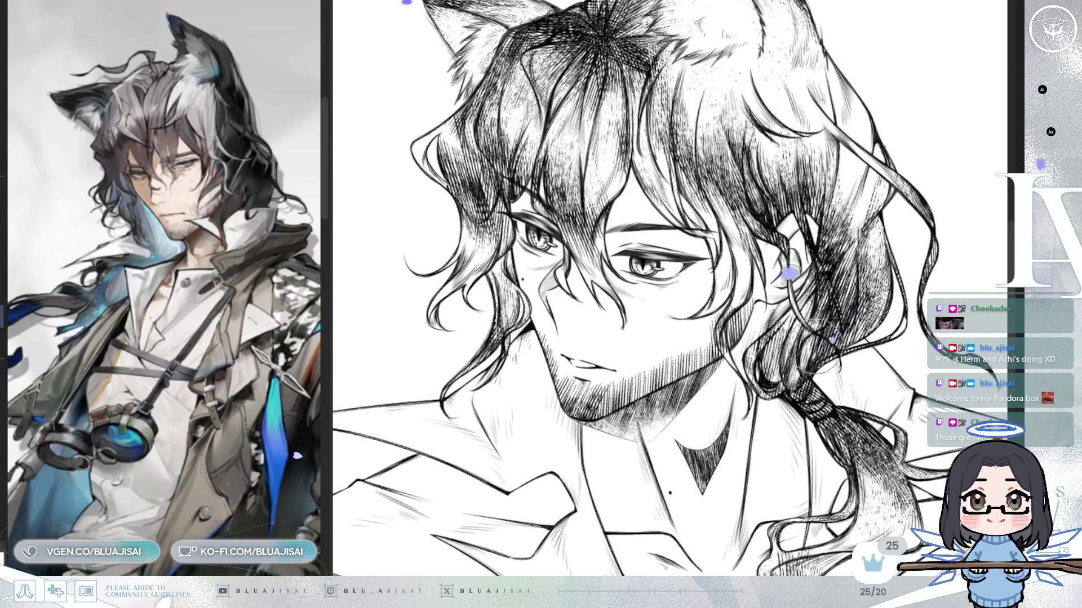
scroll(811, 354, "down", 1)
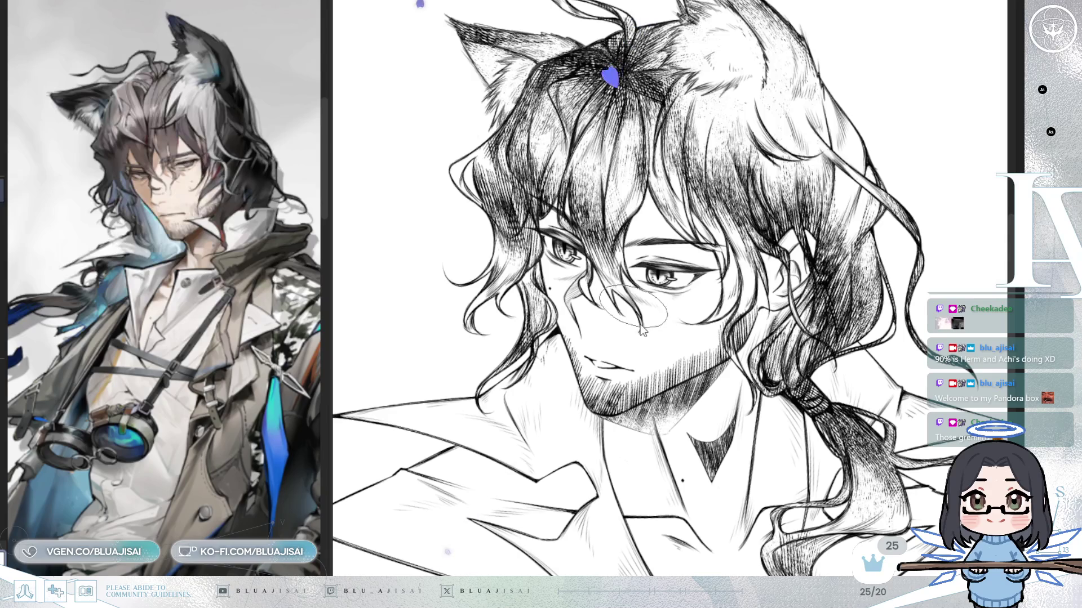
scroll(572, 353, "up", 1)
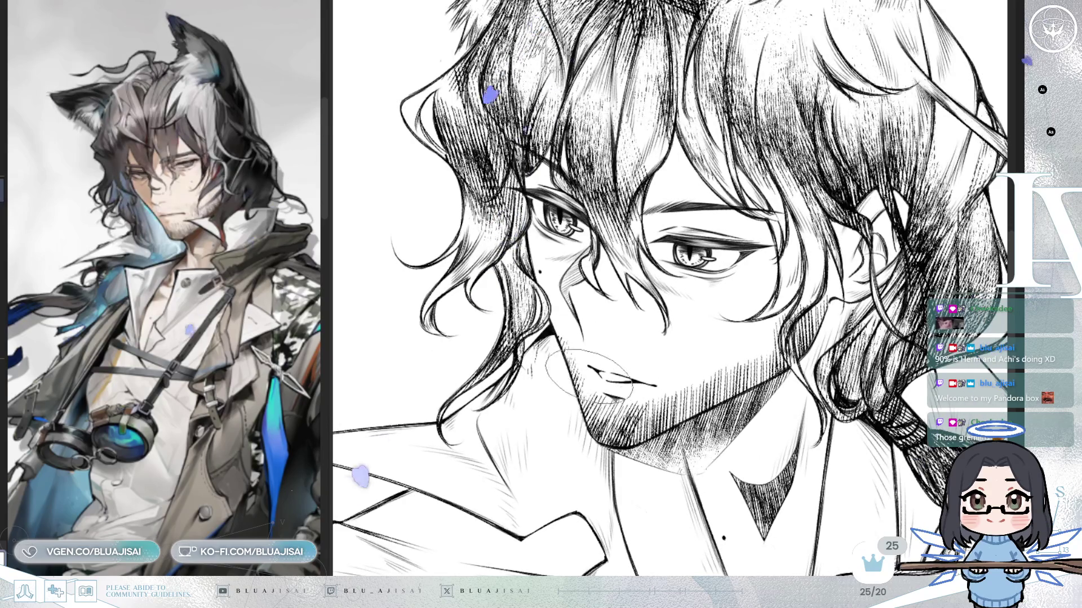
mouse_move(642, 383)
left_mouse_down()
mouse_move(625, 389)
mouse_move(648, 398)
mouse_move(637, 417)
left_mouse_up()
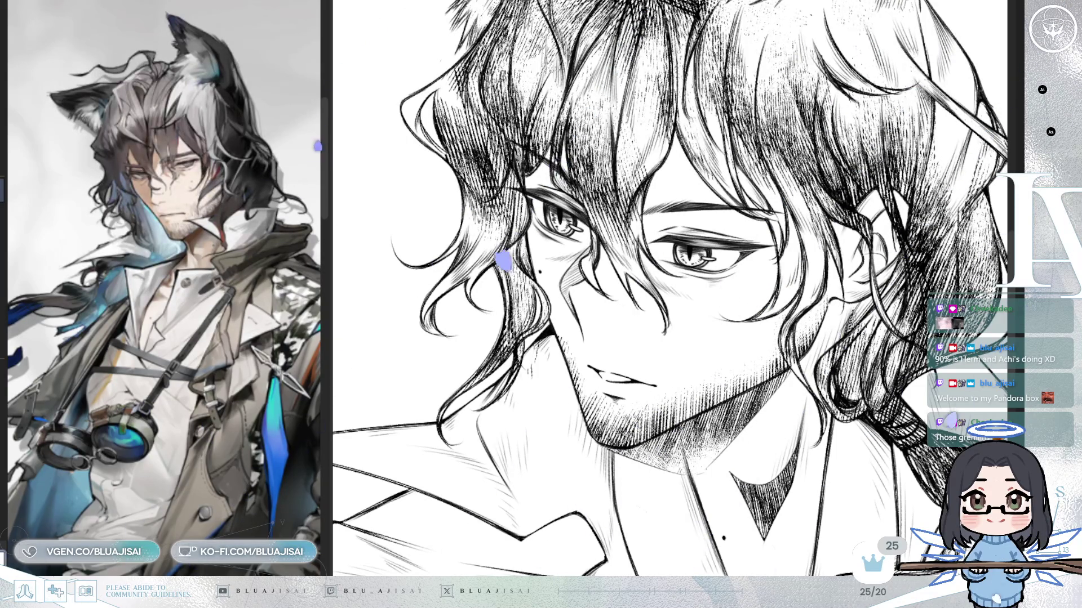
key("h")
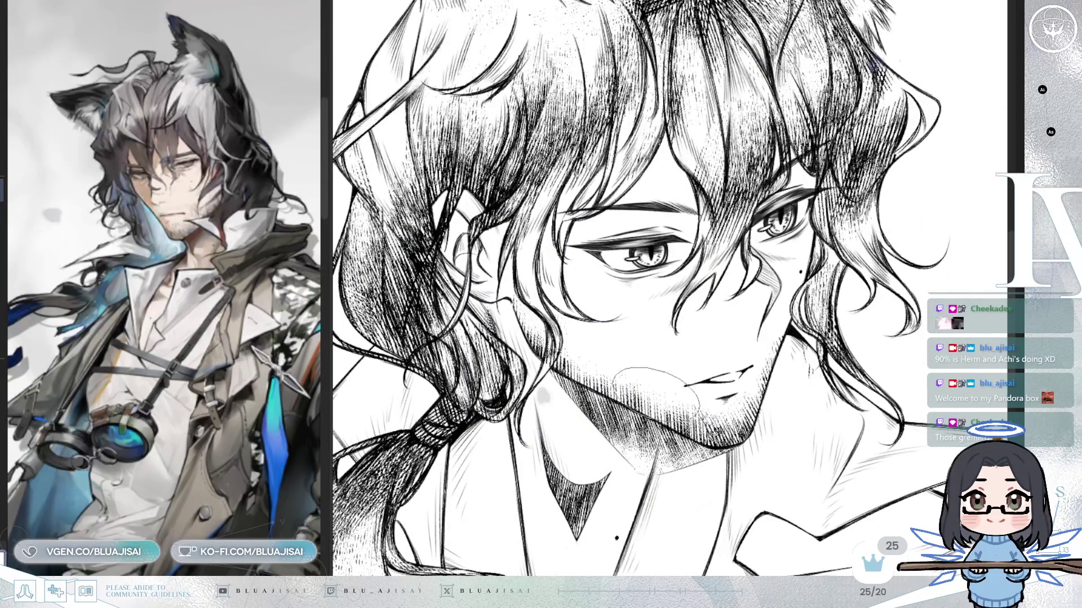
key("h")
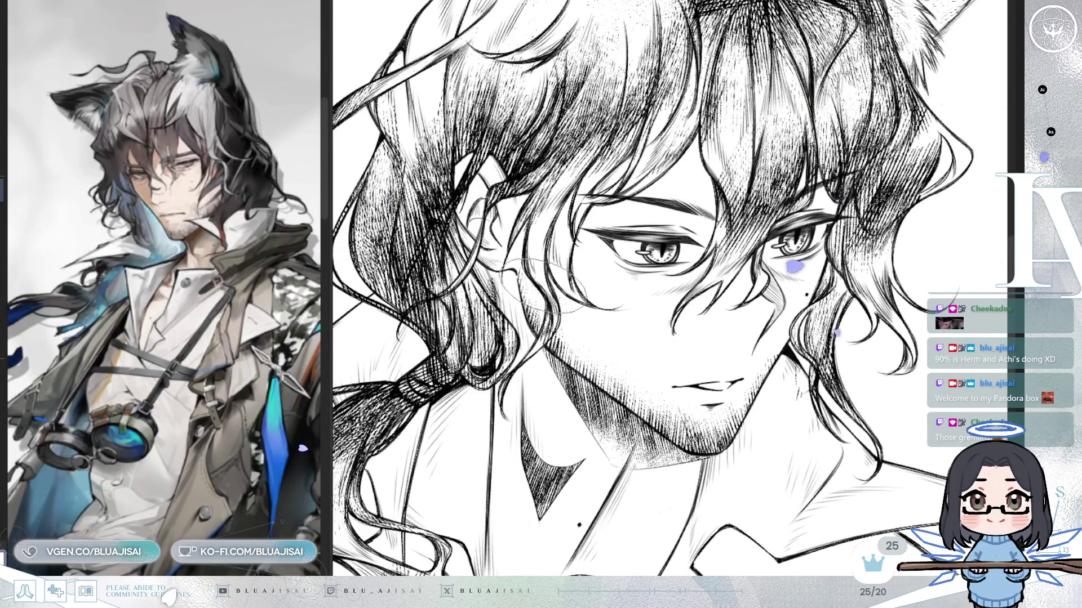
left_click_drag(595, 542, 515, 228)
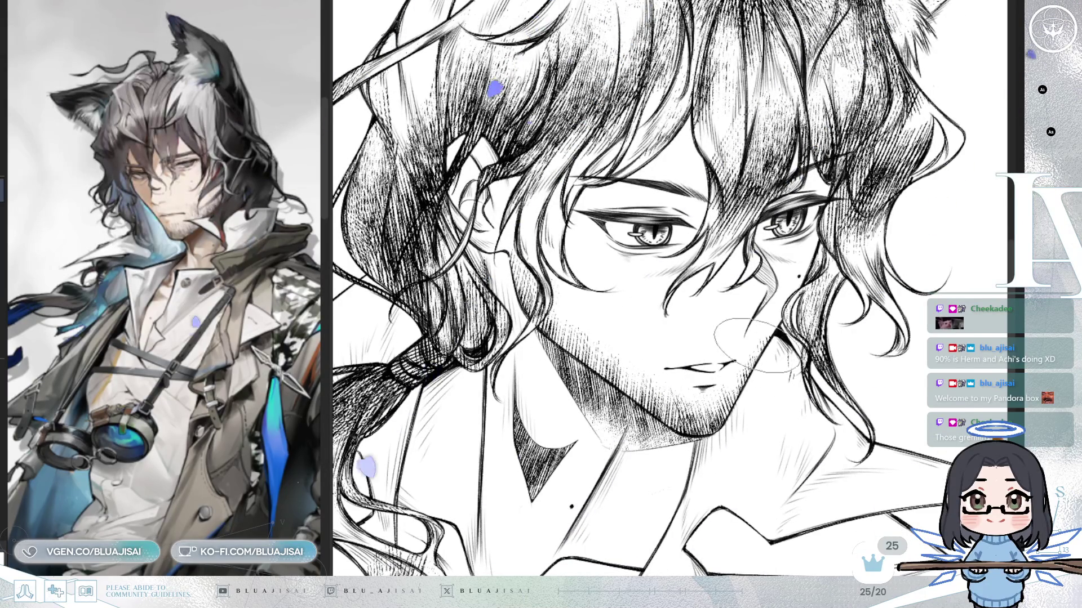
scroll(755, 344, "down", 5)
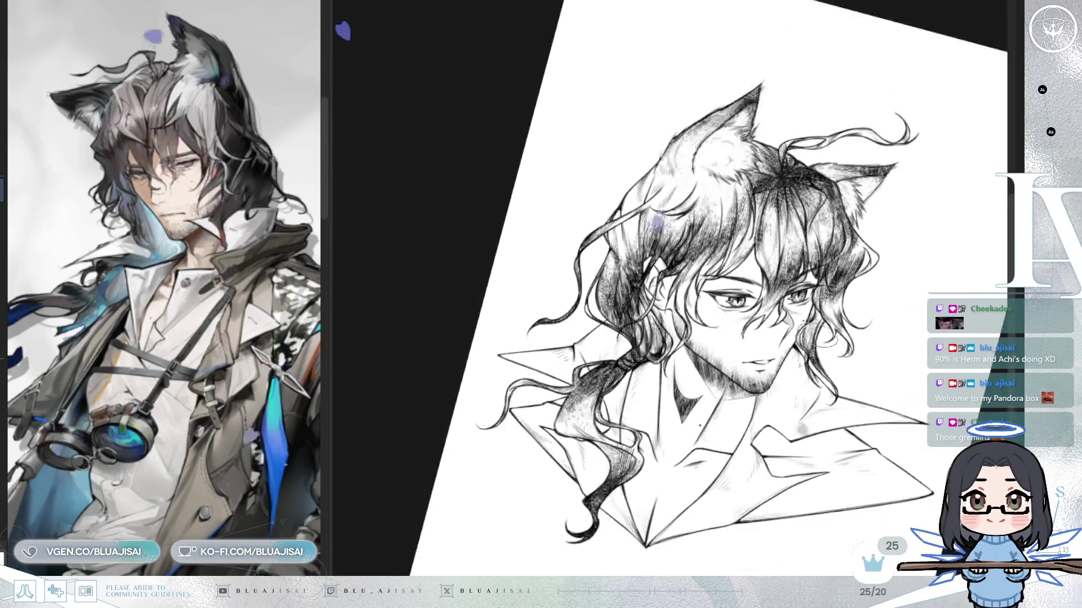
Straighten the view upright and erase the chin stubble hatching lighter and smoother, checking it mirrored
key("ctrl+0")
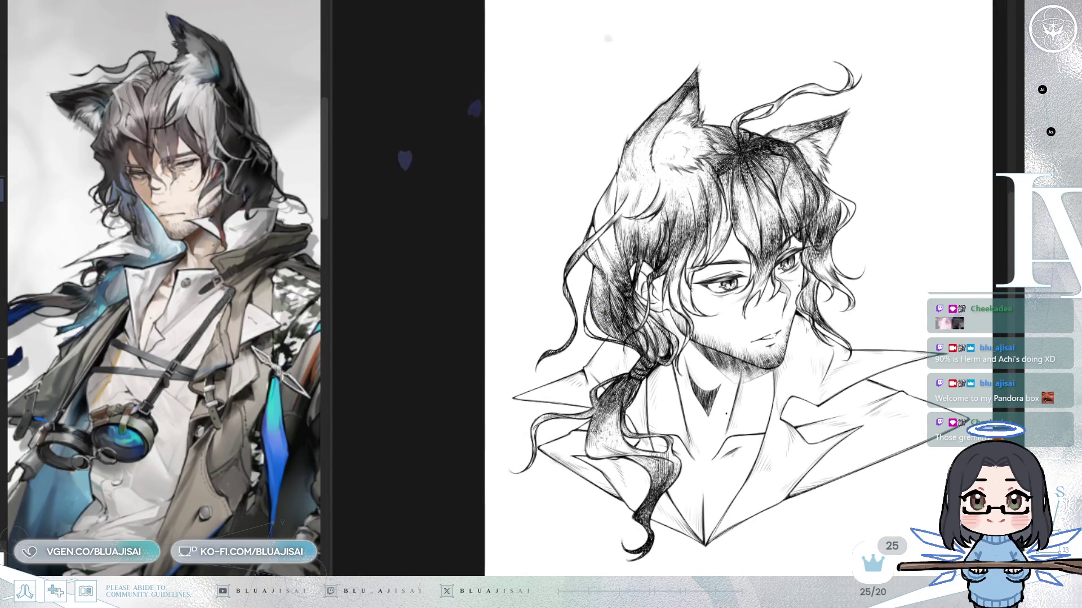
key("m")
scroll(782, 268, "up", 2)
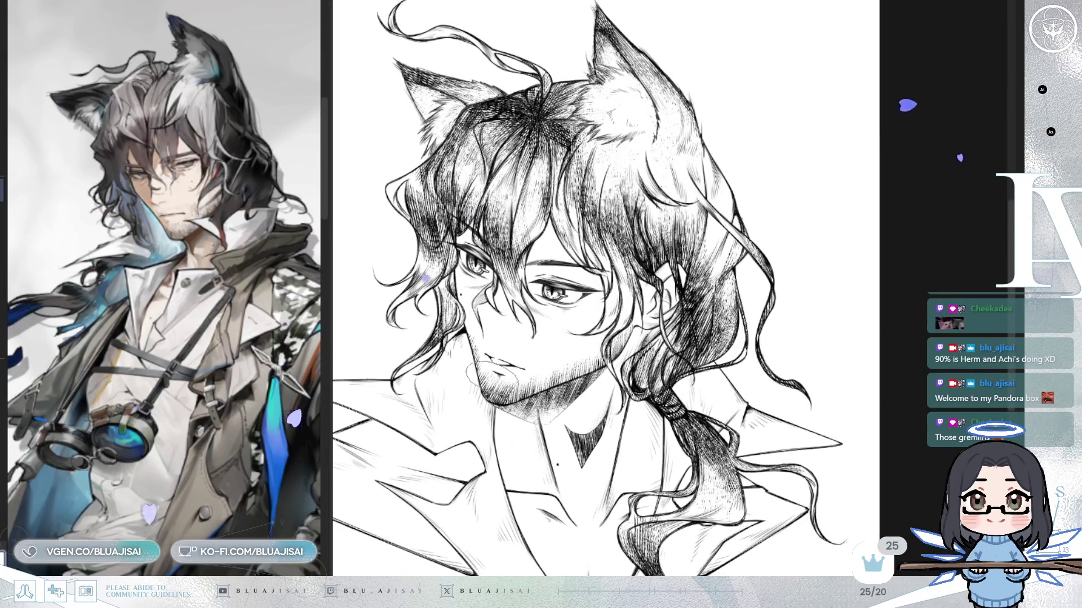
left_click_drag(510, 376, 492, 381)
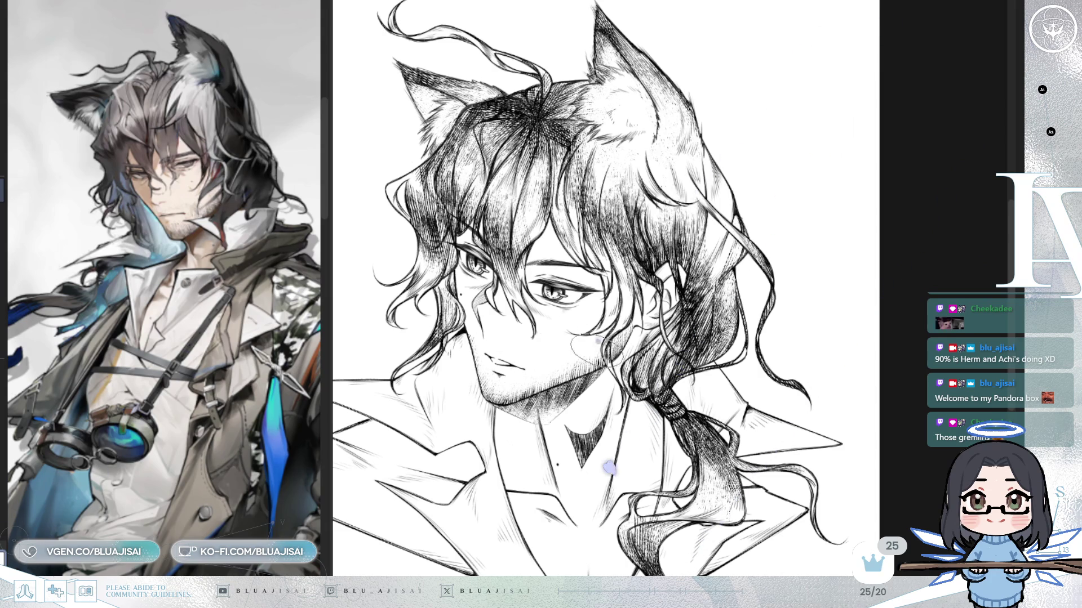
scroll(763, 259, "down", 4)
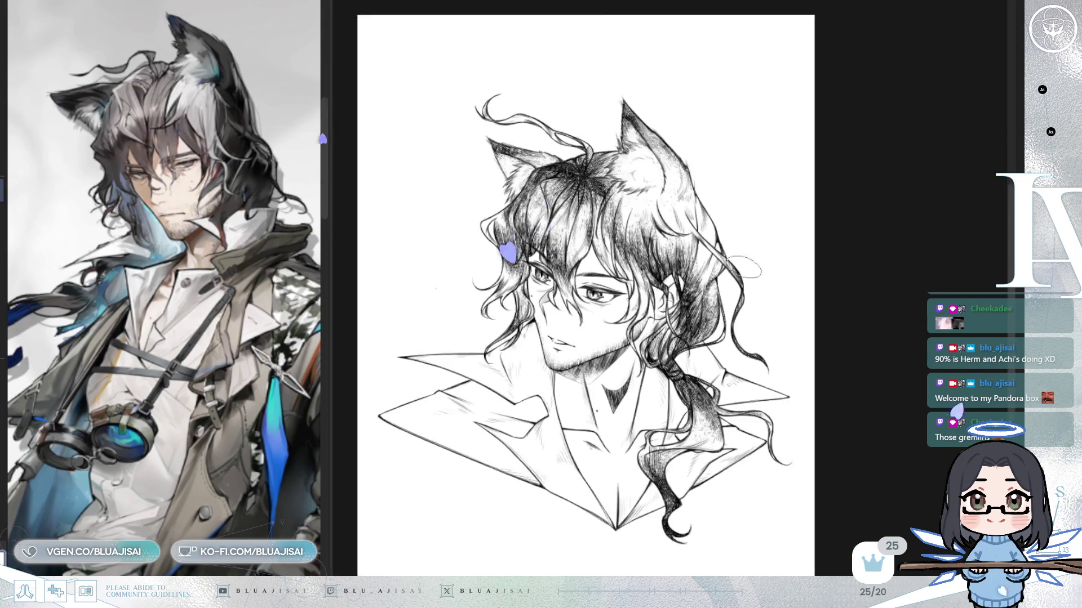
key("h")
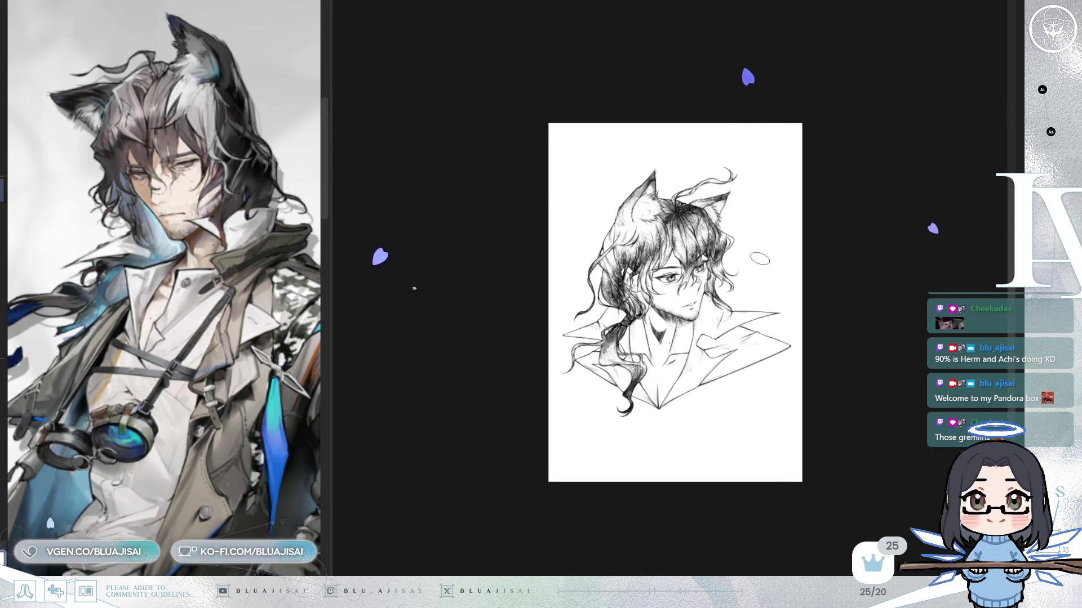
key("h")
scroll(758, 262, "up", 2)
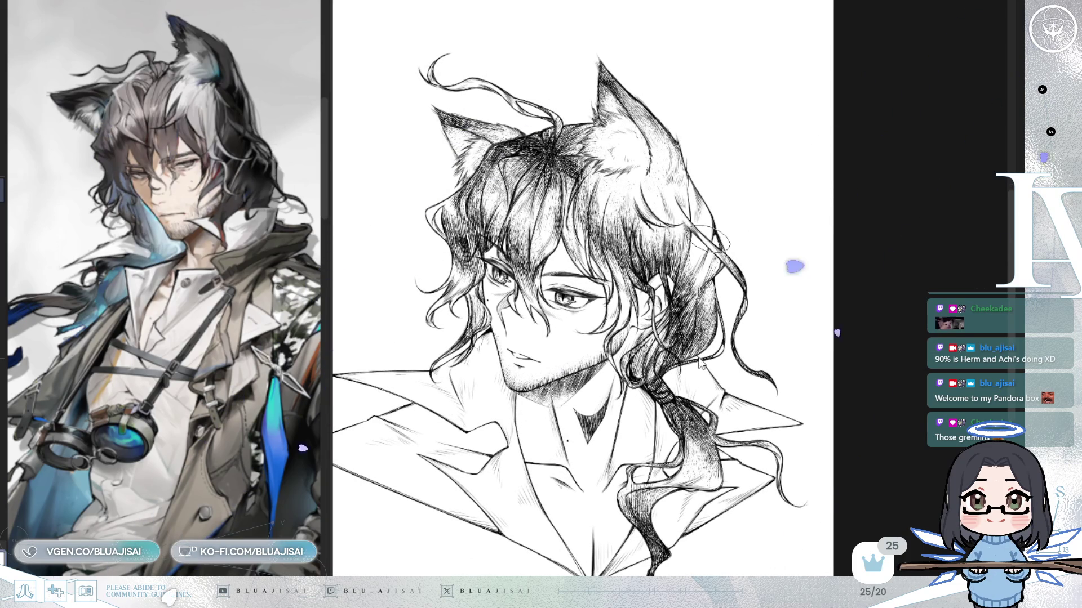
scroll(712, 360, "up", 2)
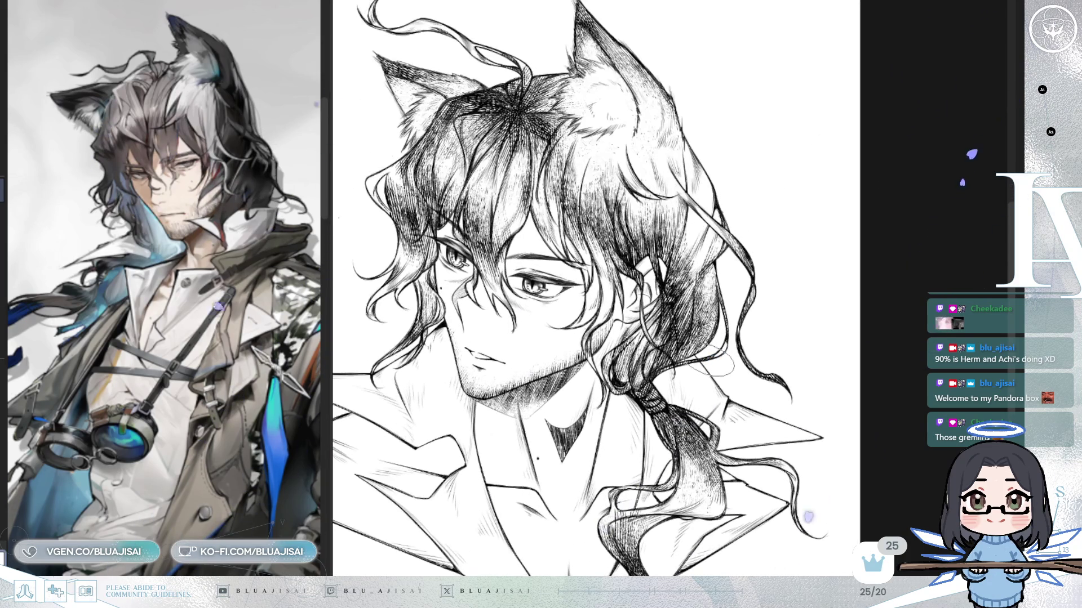
scroll(718, 360, "up", 3)
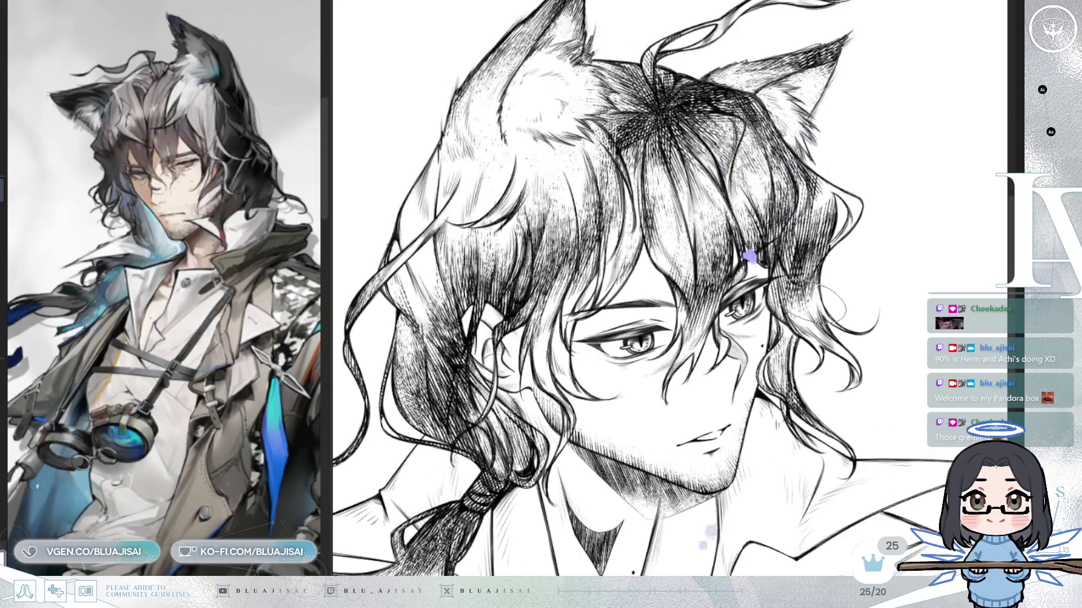
left_click_drag(801, 348, 807, 336)
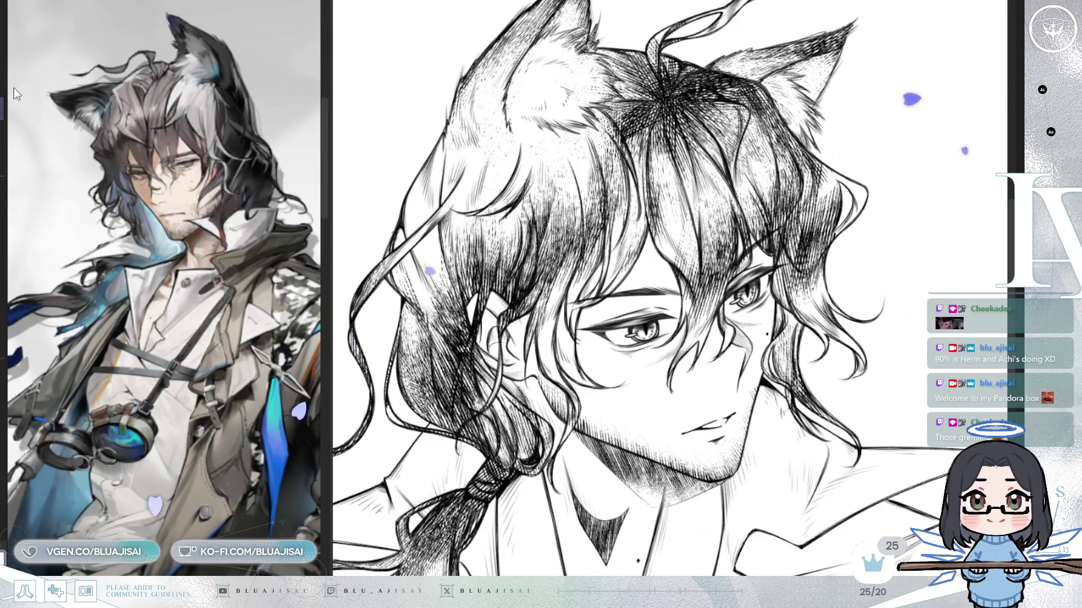
key("h")
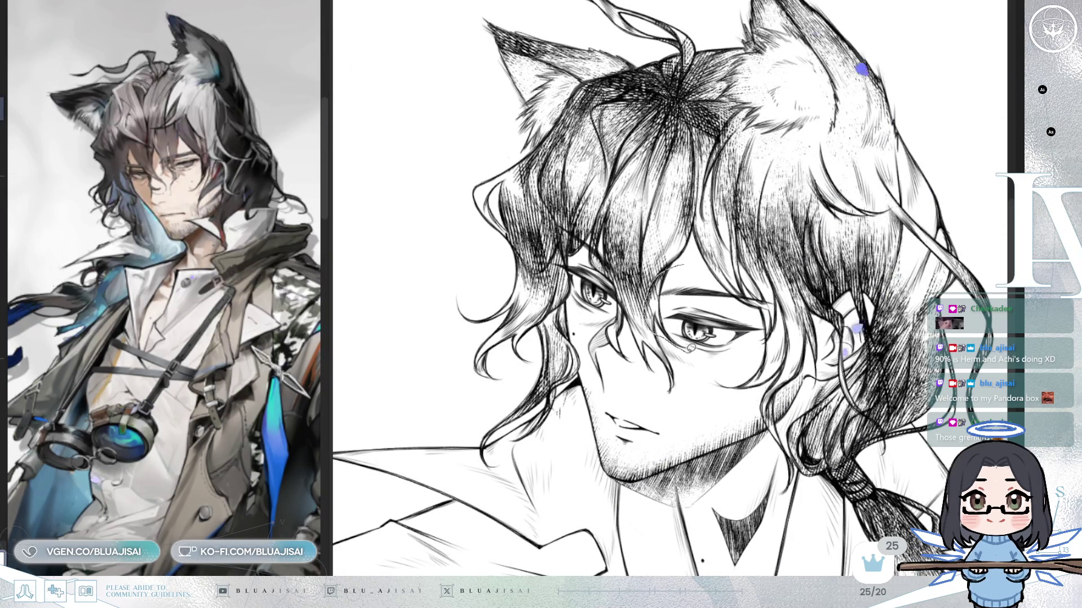
Lasso the right eye and free-transform it, reshaping it and shifting it slightly right
left_click_drag(799, 282, 809, 289)
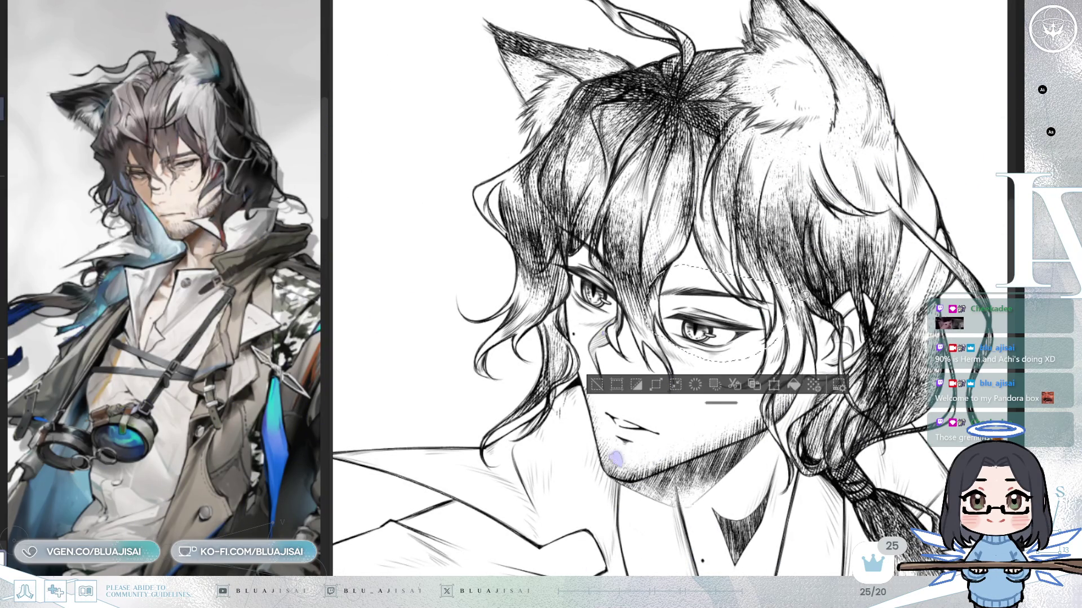
key("ctrl+t")
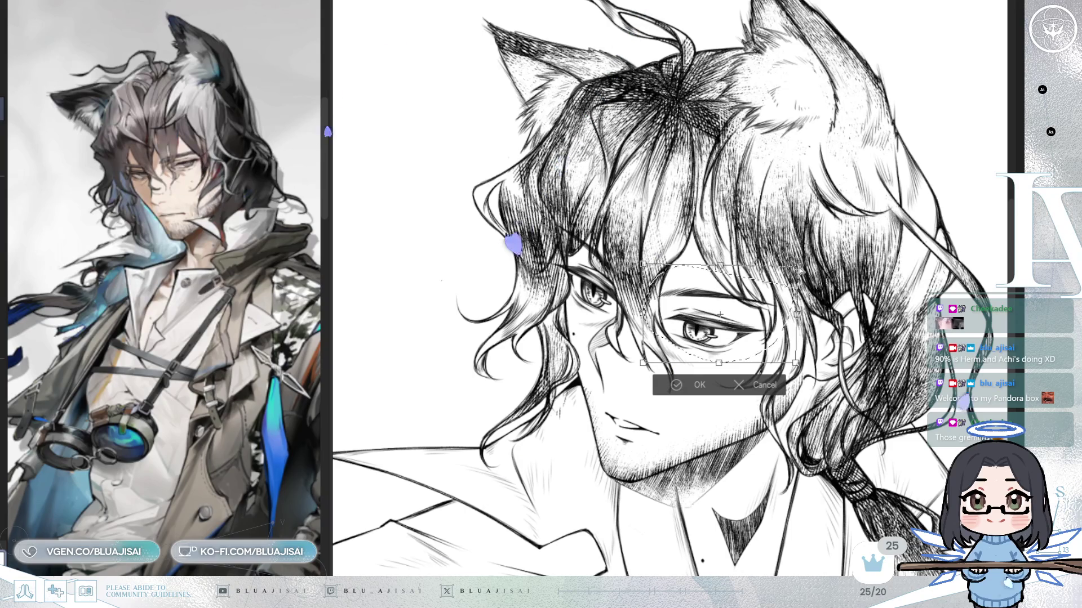
left_click_drag(800, 271, 796, 269)
left_click_drag(783, 336, 787, 336)
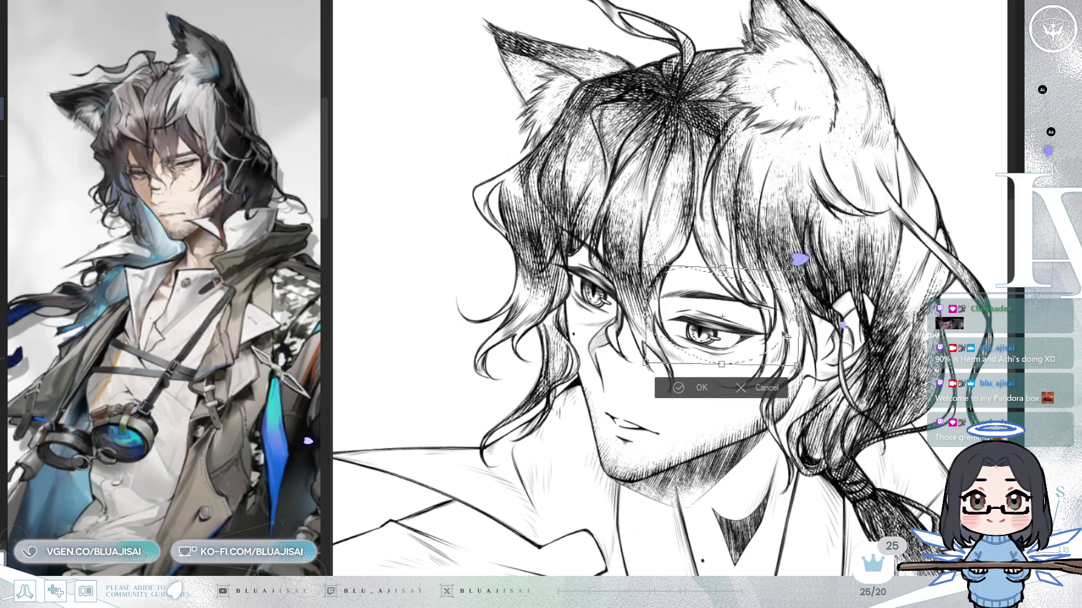
left_click(685, 387)
scroll(841, 300, "down", 3)
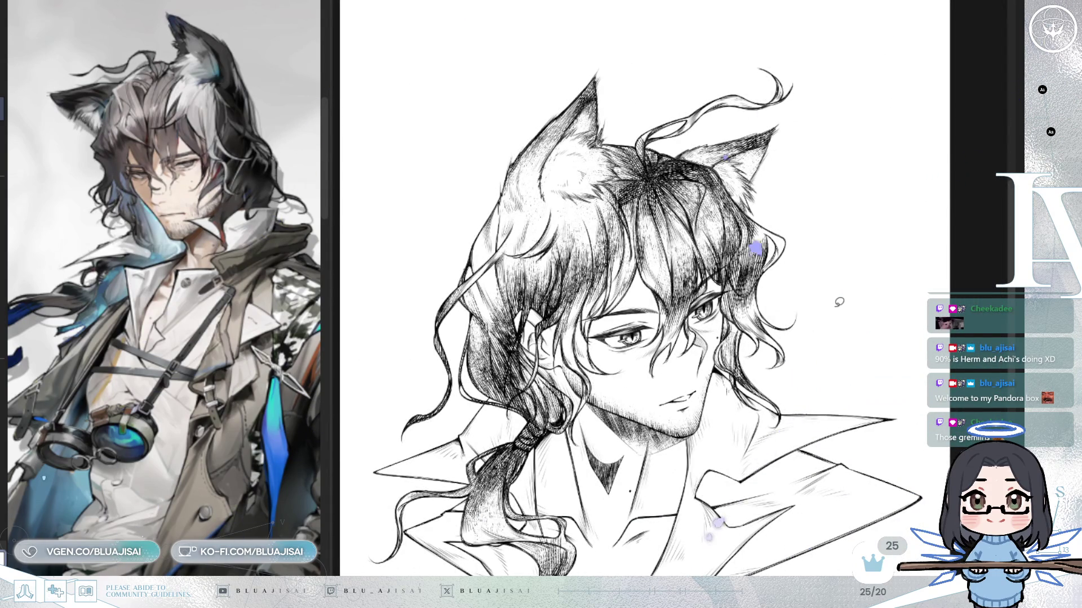
Compare the eye placement mirrored, then re-lasso the right eye and transform it again with Ctrl+T
key("h")
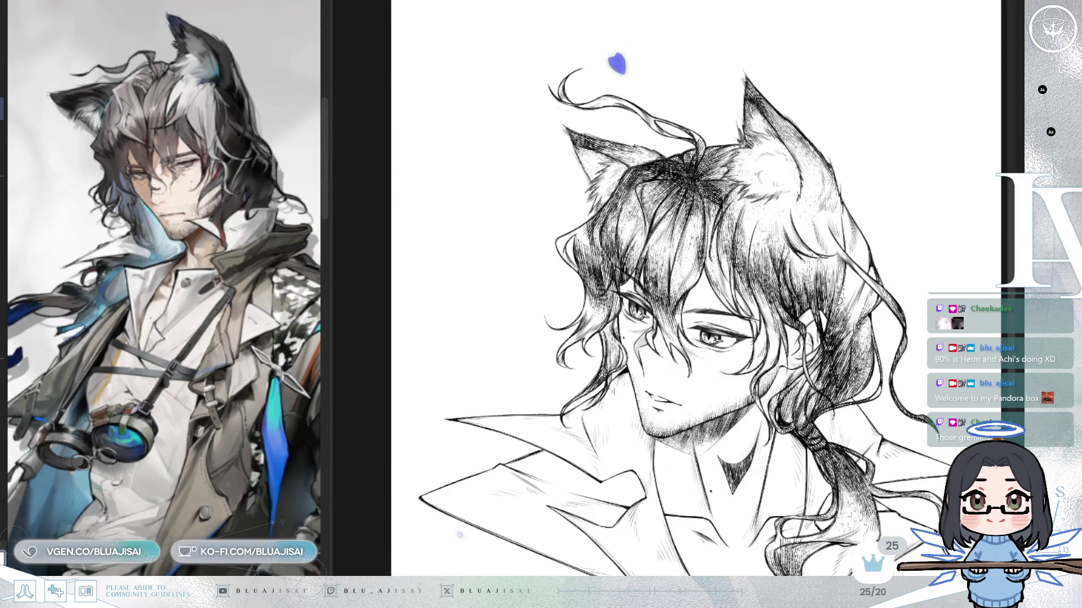
key("h")
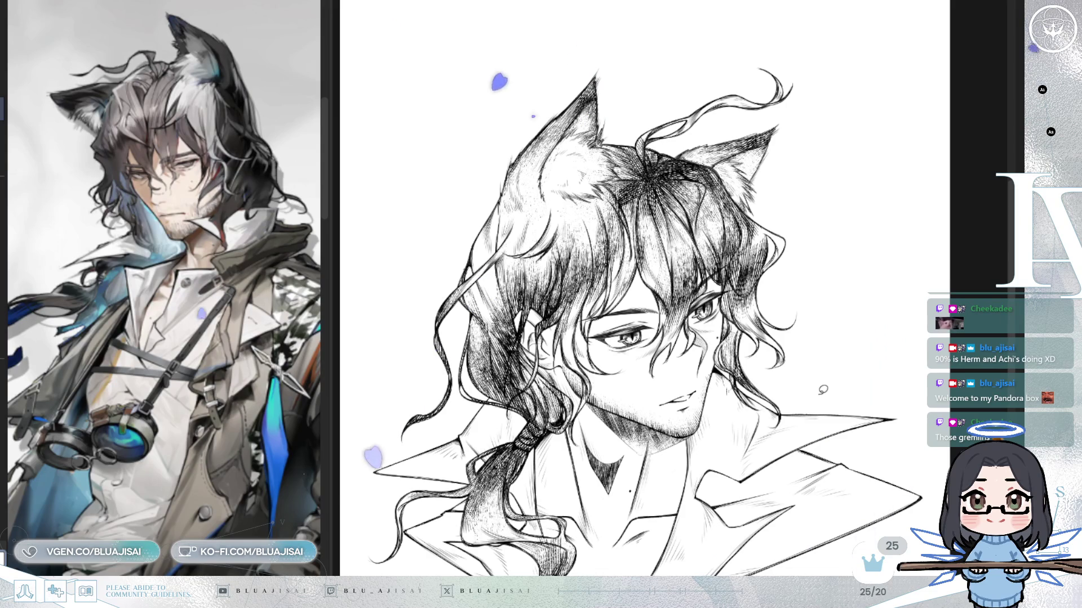
key("h")
left_click_drag(691, 294, 688, 341)
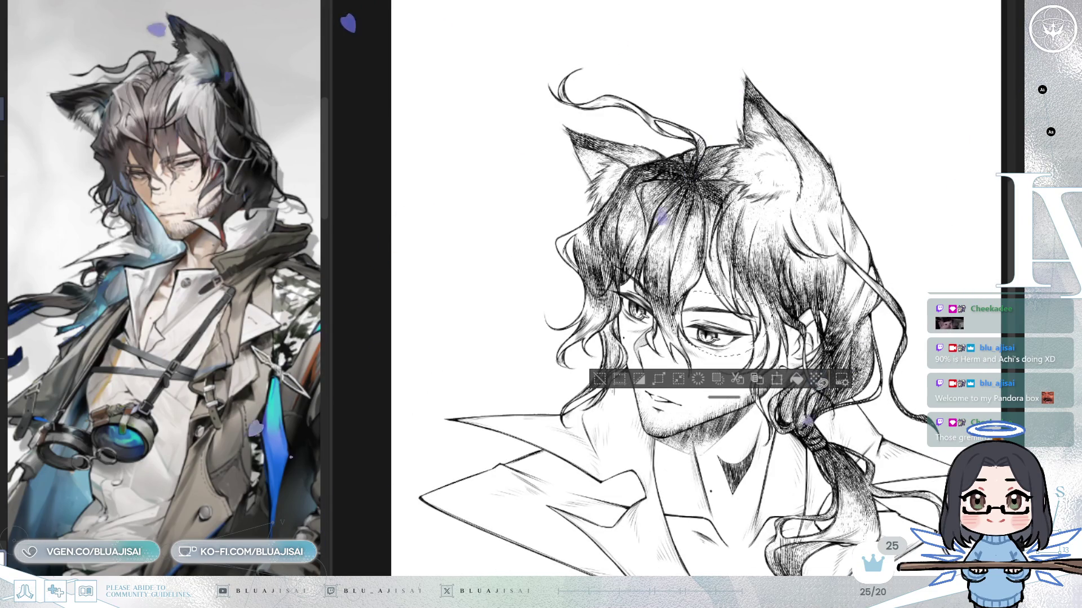
key("ctrl+t")
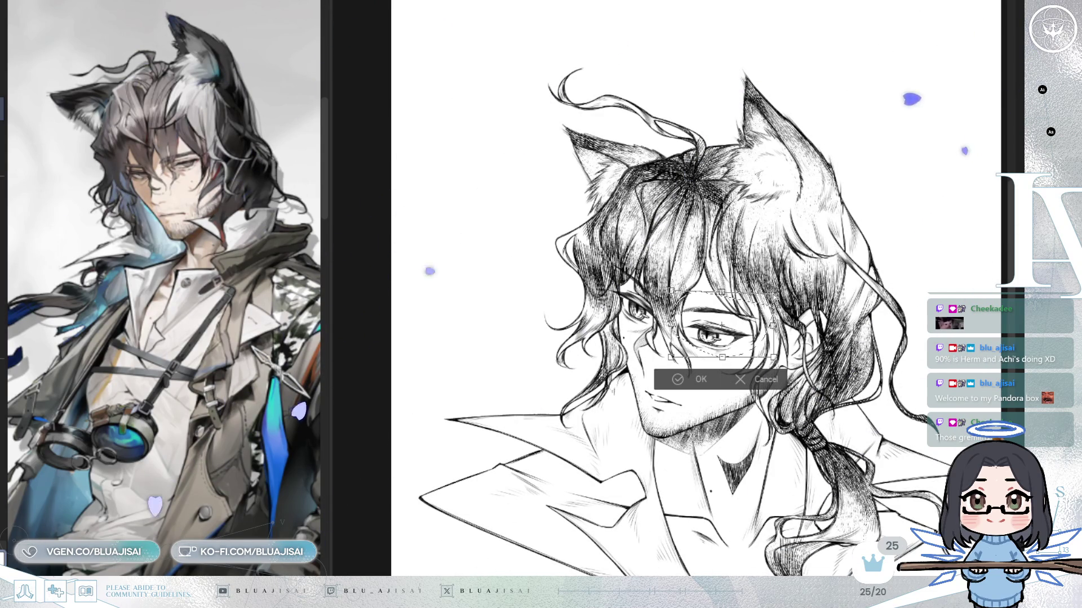
key("Return")
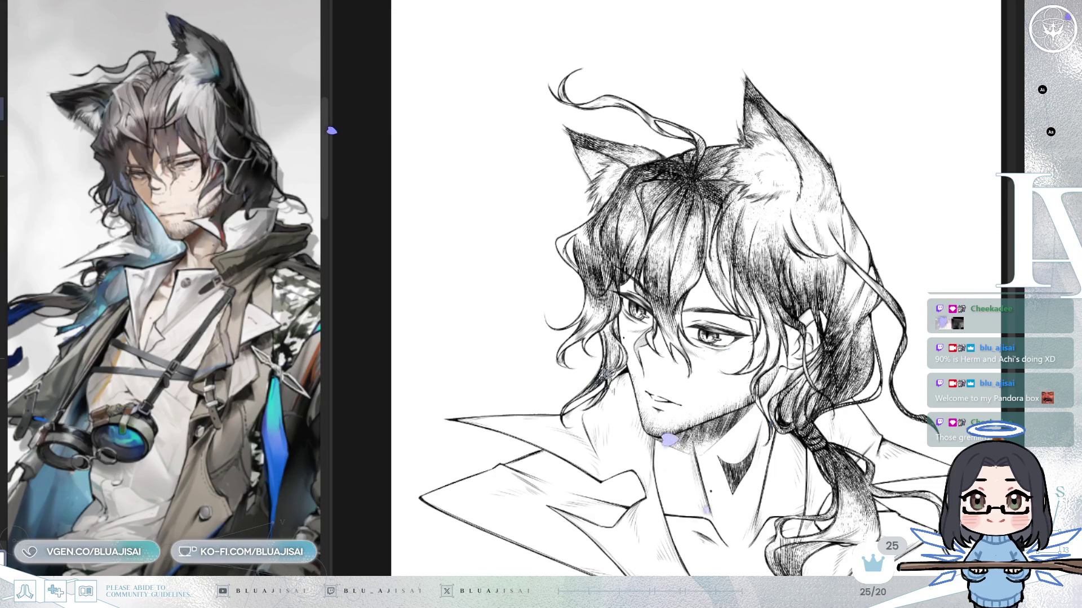
Fit the page in view and flip the canvas repeatedly to compare proportions
key("h")
key("ctrl+0")
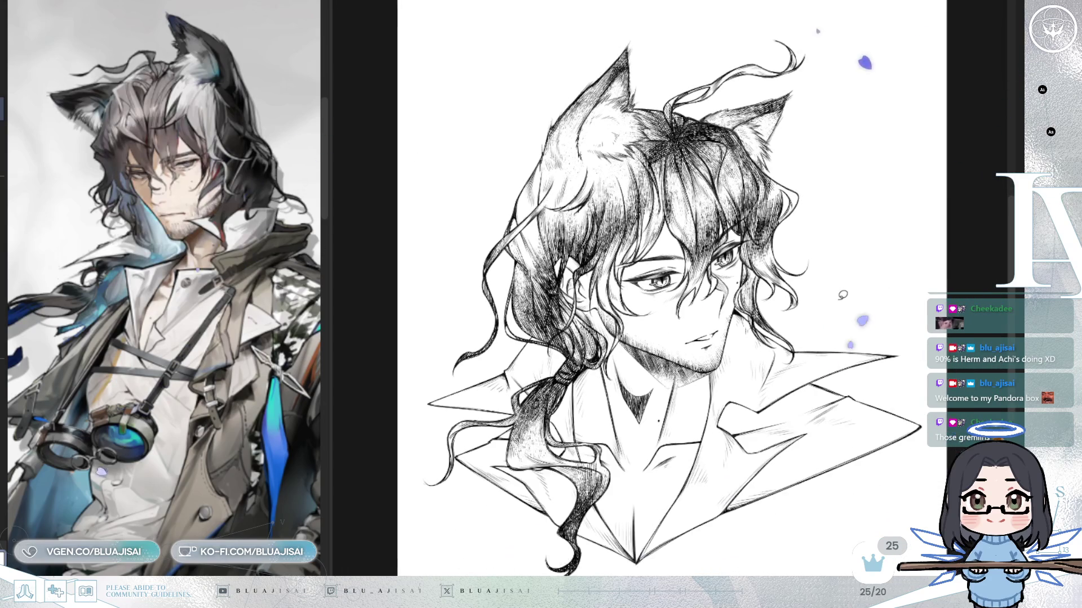
key("h")
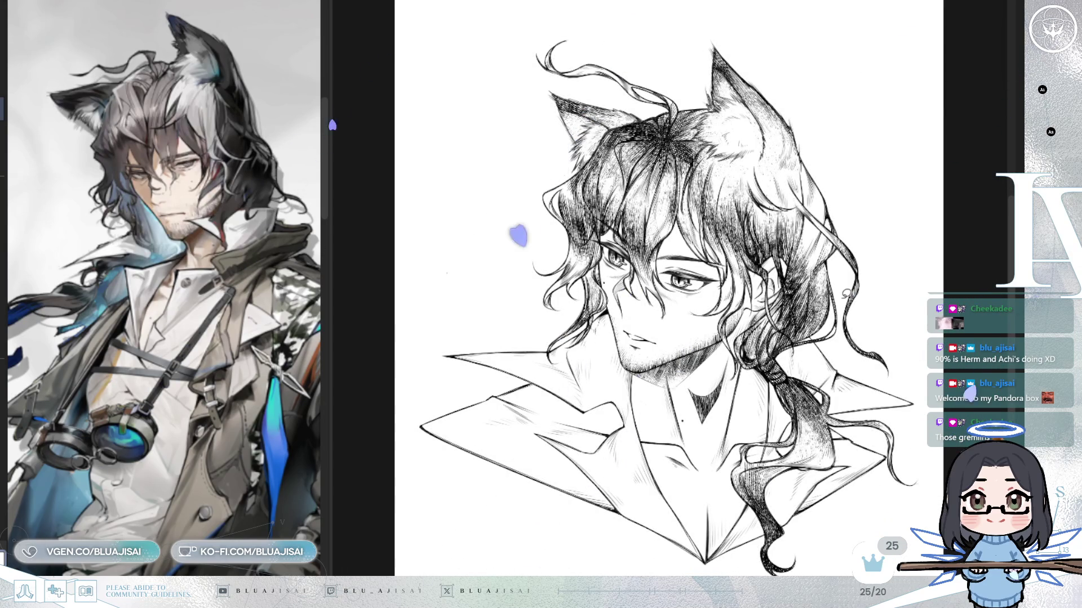
key("h")
key("h")
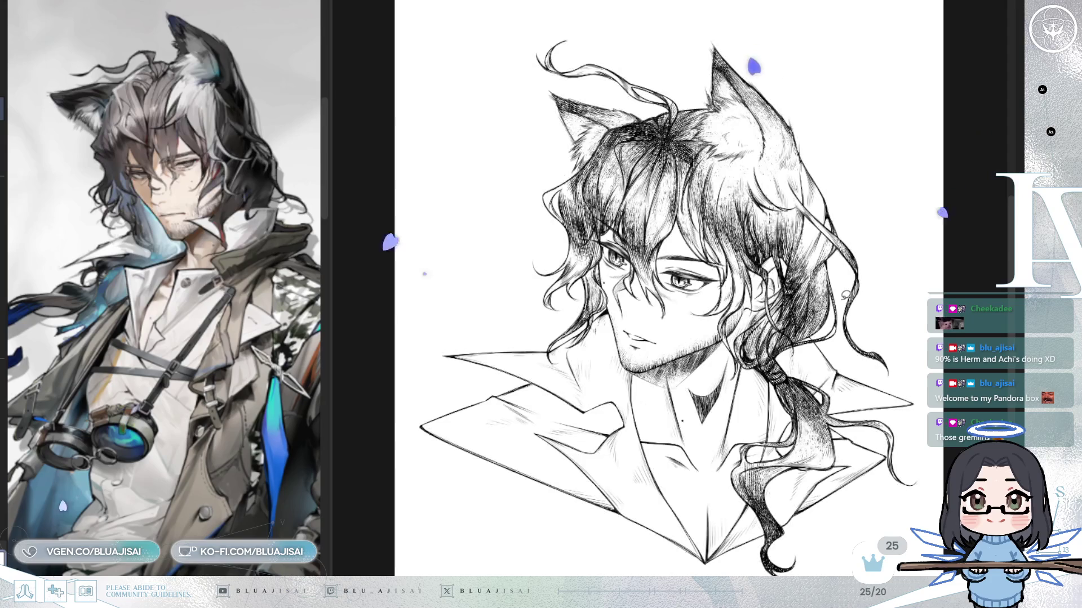
key("h")
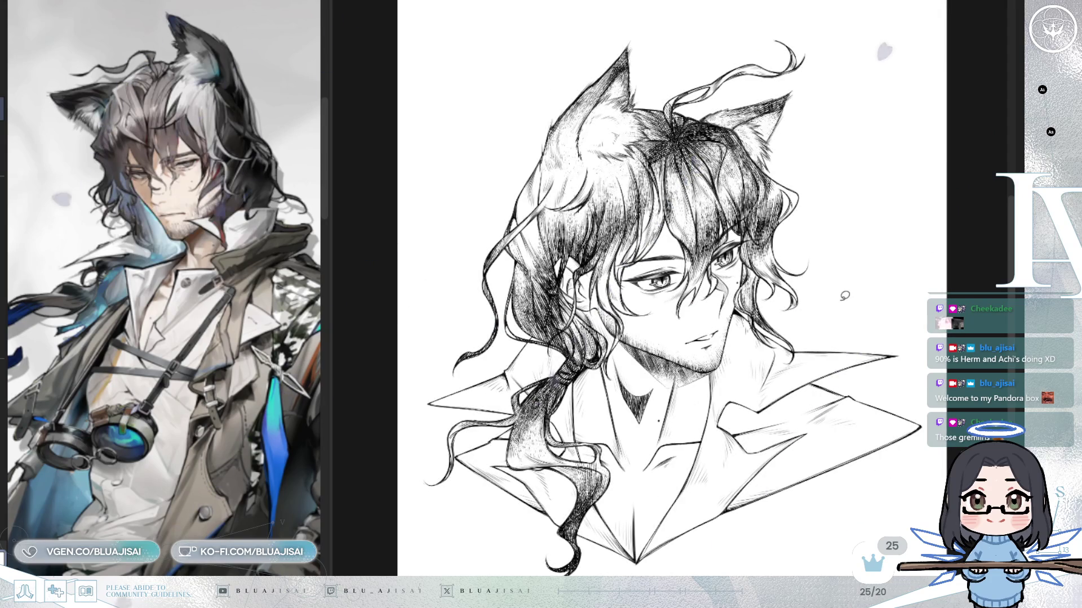
key("h")
key("h")
scroll(665, 282, "up", 3)
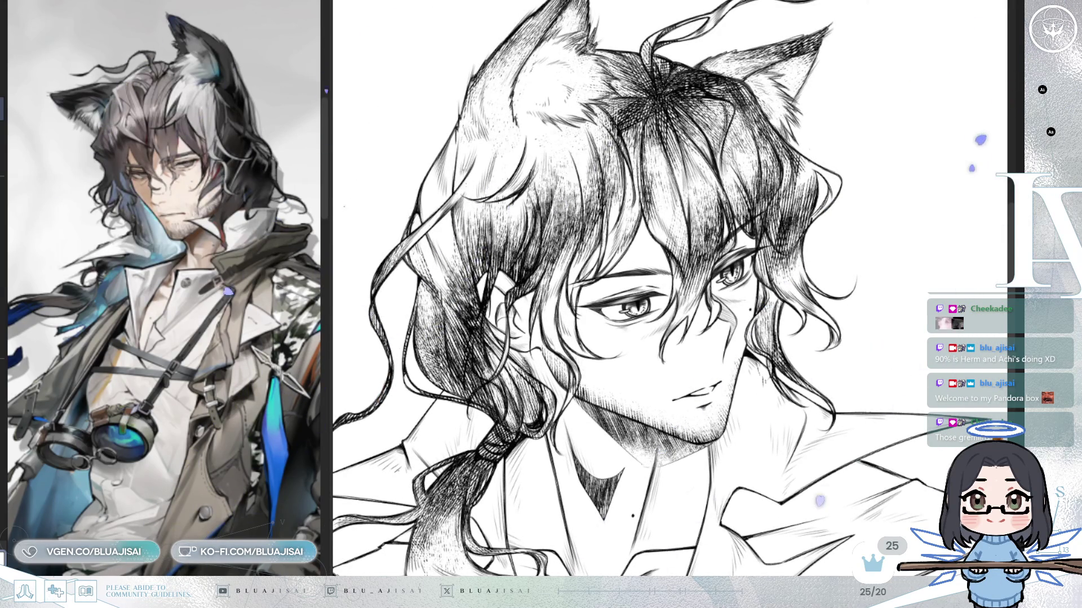
scroll(599, 261, "up", 2)
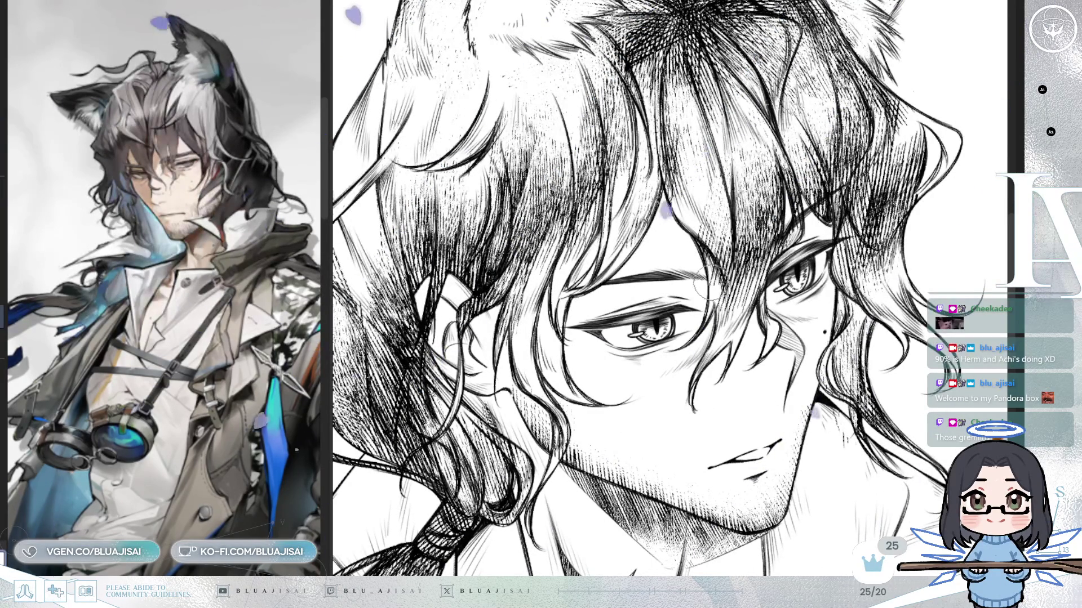
key("h")
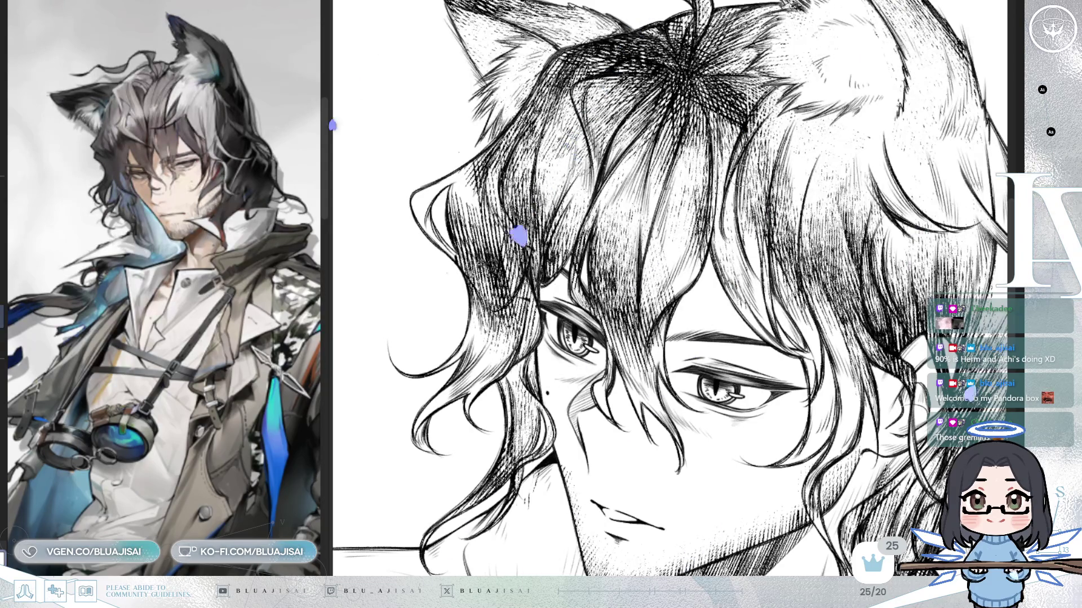
Zoom out and recentre on the head, then toggle the hatching to compare with the line art
key("ctrl+minus")
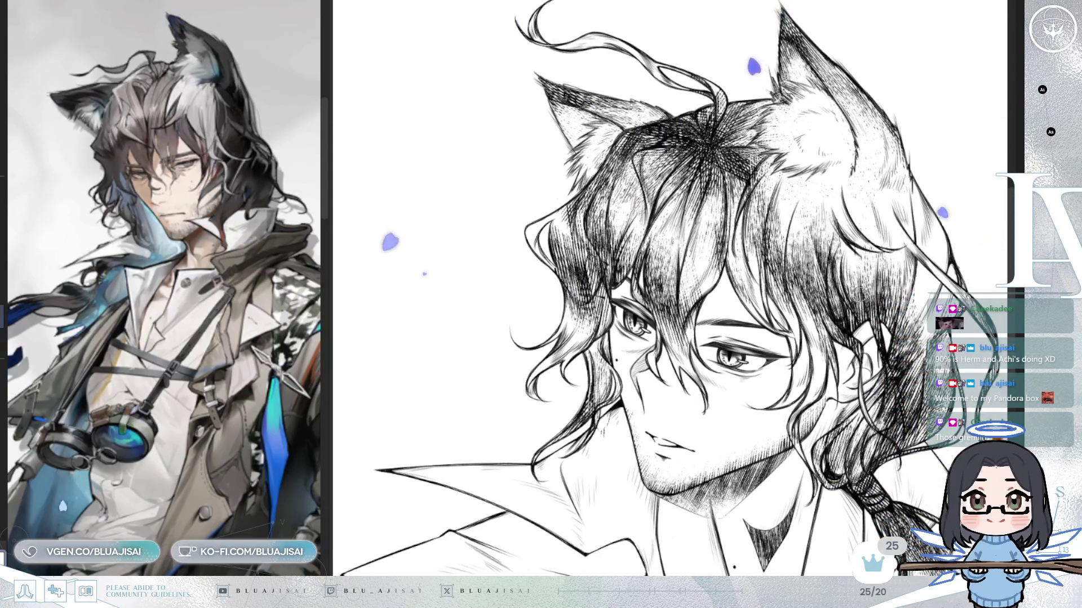
left_click_drag(670, 287, 659, 294)
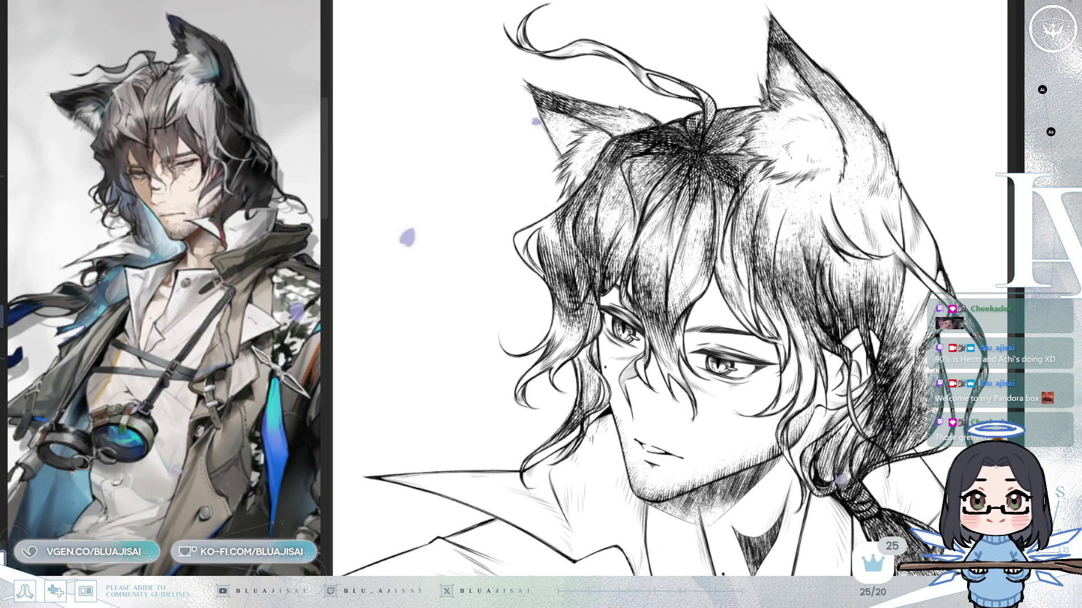
left_click_drag(714, 285, 679, 267)
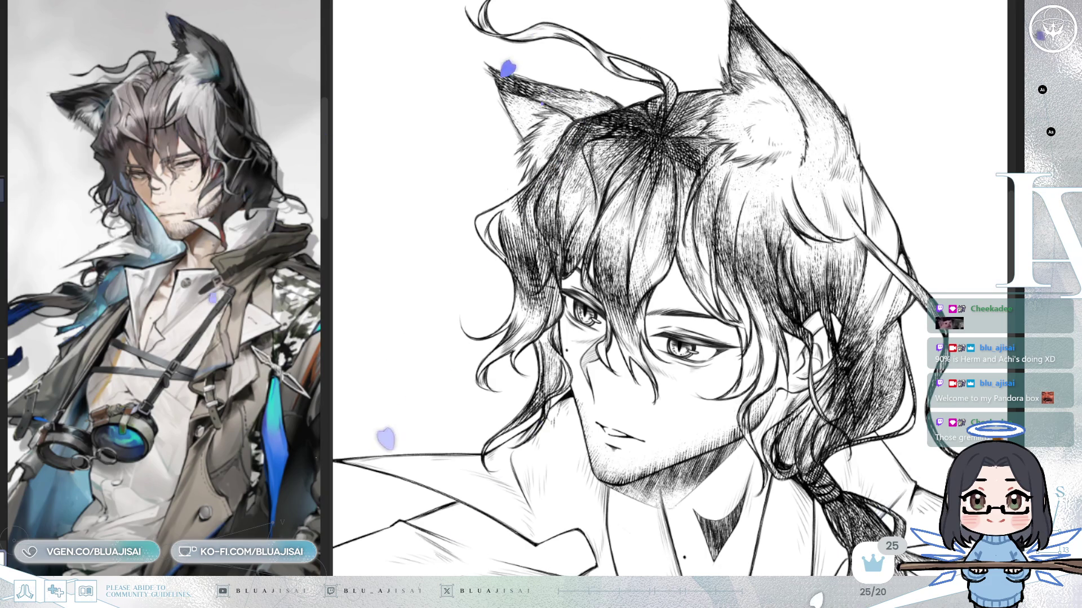
key("ctrl+z")
key("ctrl+y")
key("ctrl+z")
key("ctrl+y")
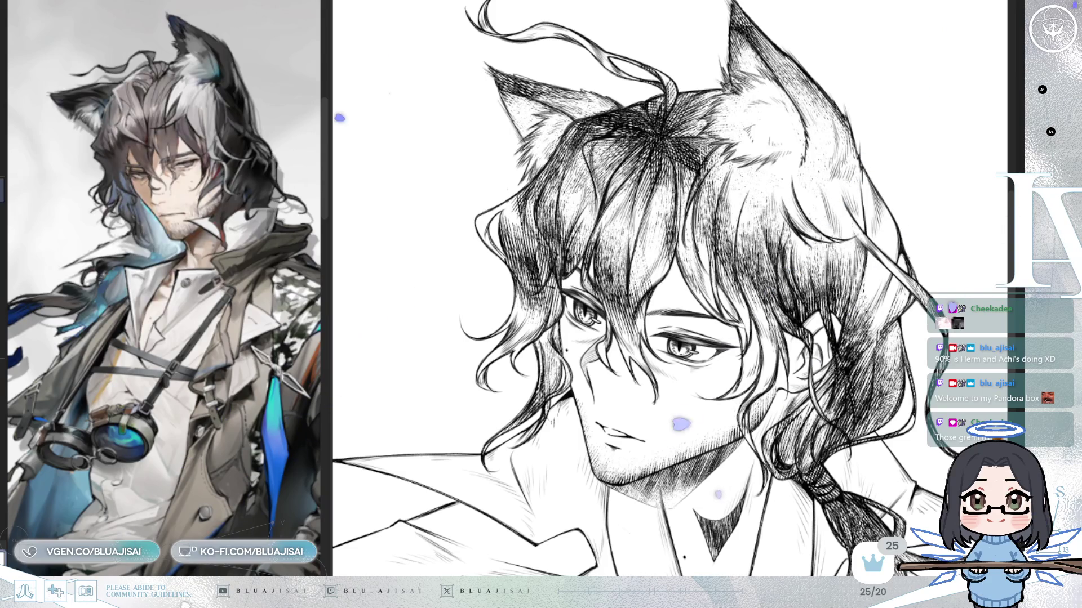
Lighten the hatching on the hair, ears and braid, comparing against the darker version
key("ctrl+z")
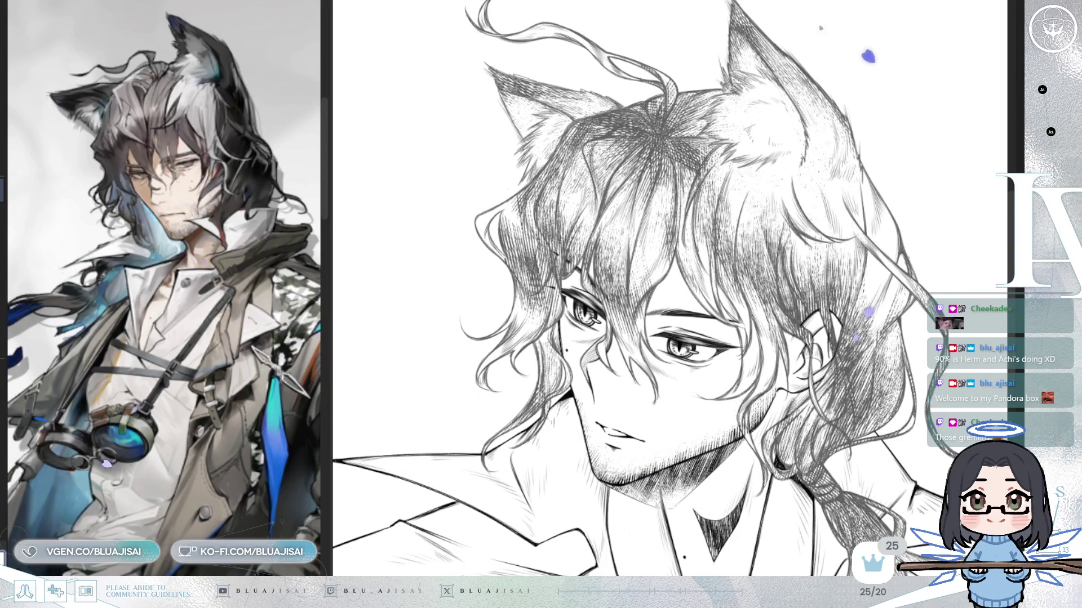
key("ctrl+y")
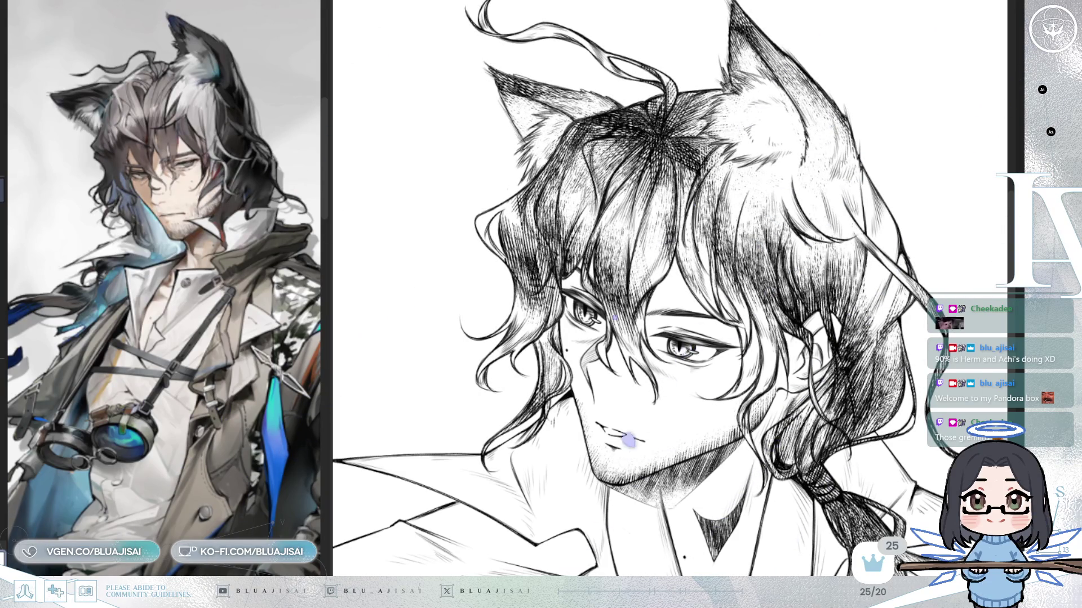
key("ctrl+z")
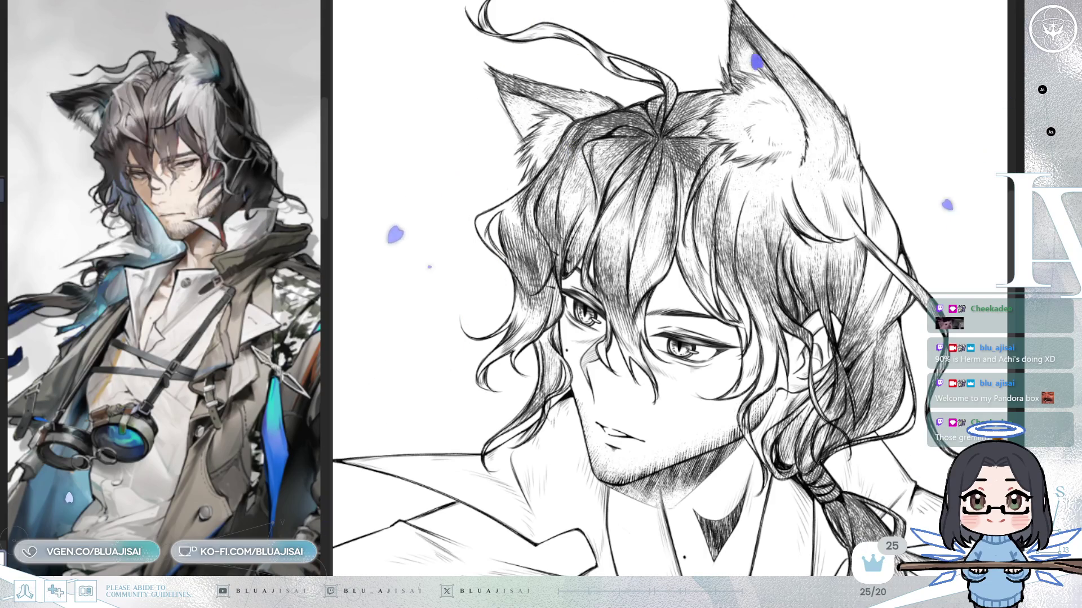
scroll(642, 118, "up", 2)
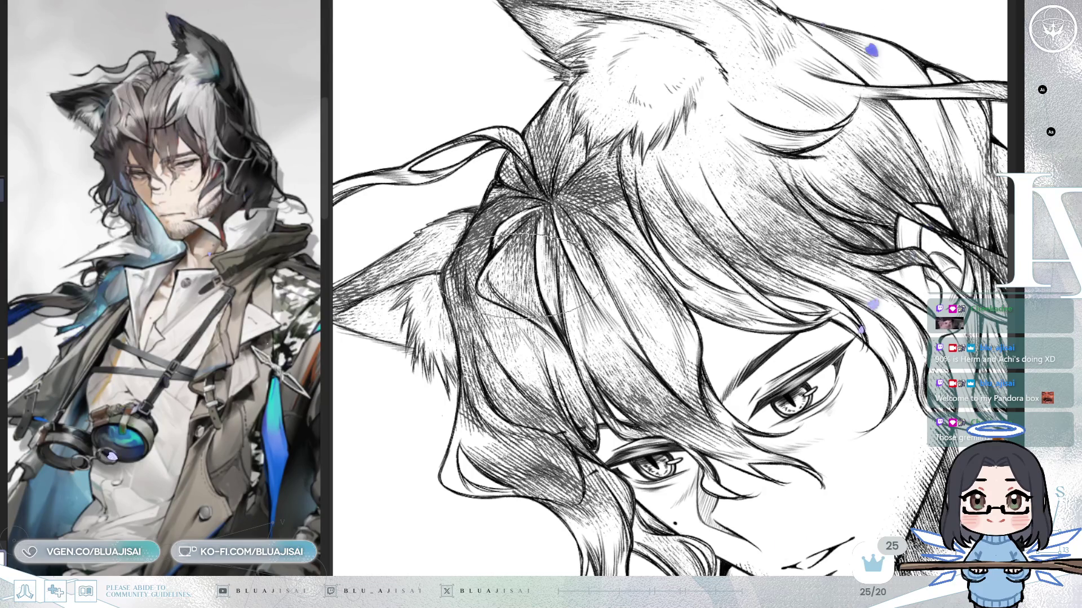
left_click_drag(501, 284, 526, 192)
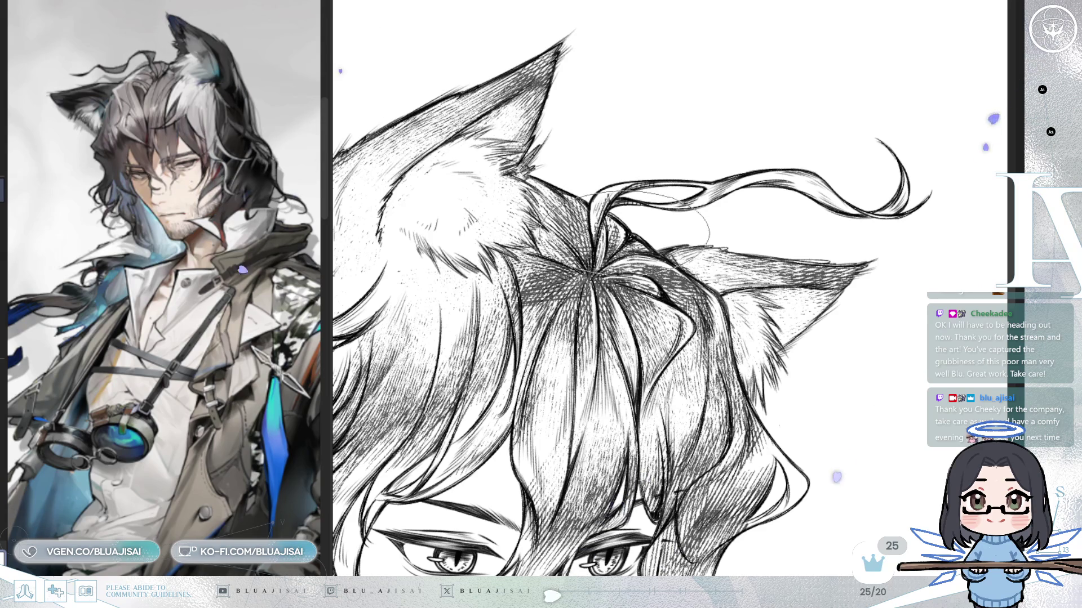
key("h")
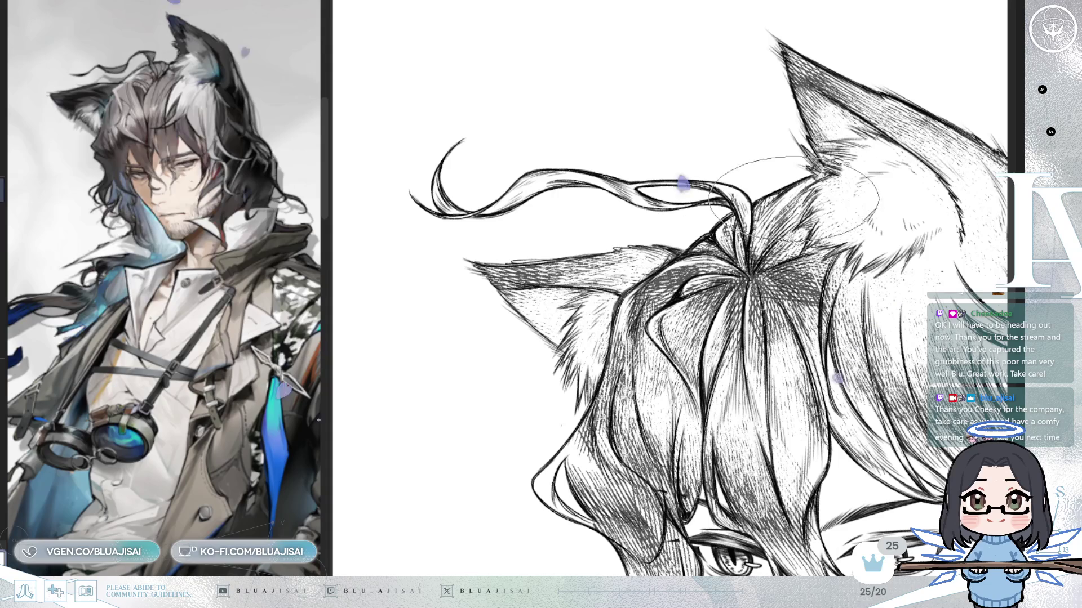
scroll(620, 262, "down", 4)
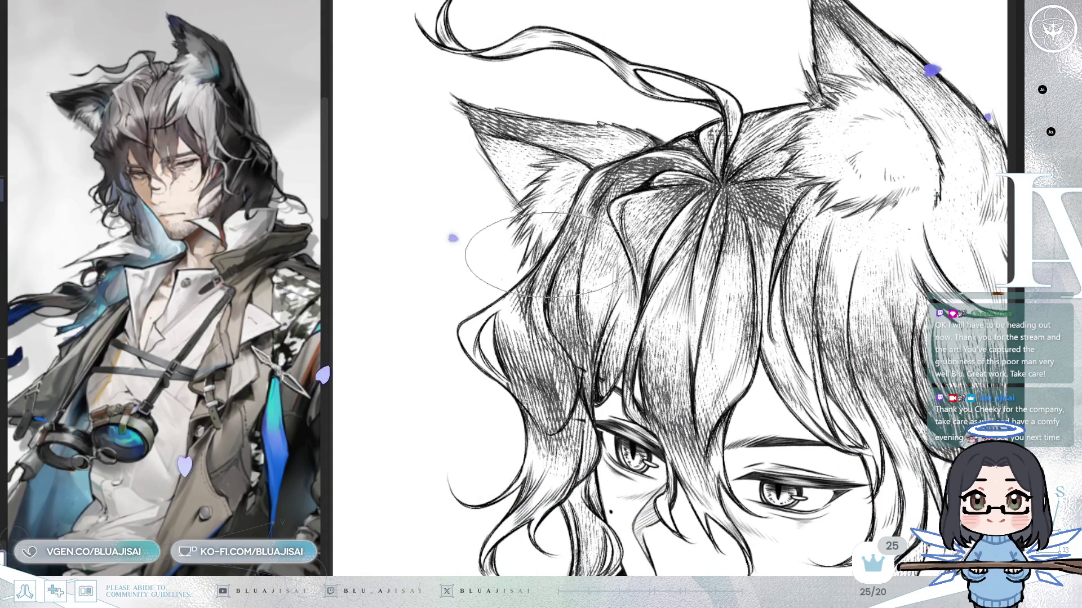
left_click_drag(496, 330, 594, 242)
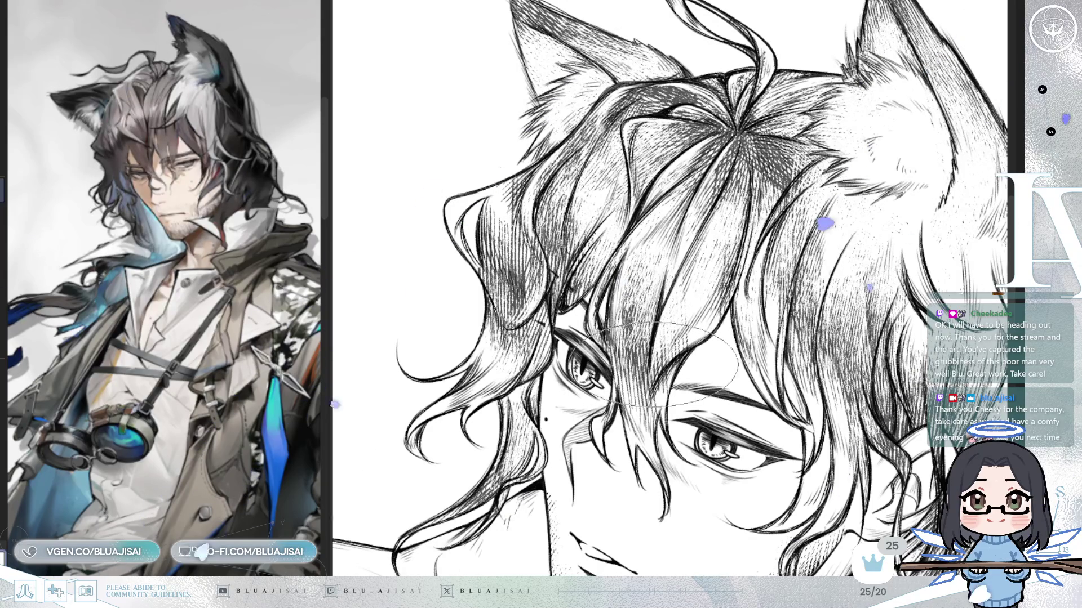
scroll(676, 326, "down", 2)
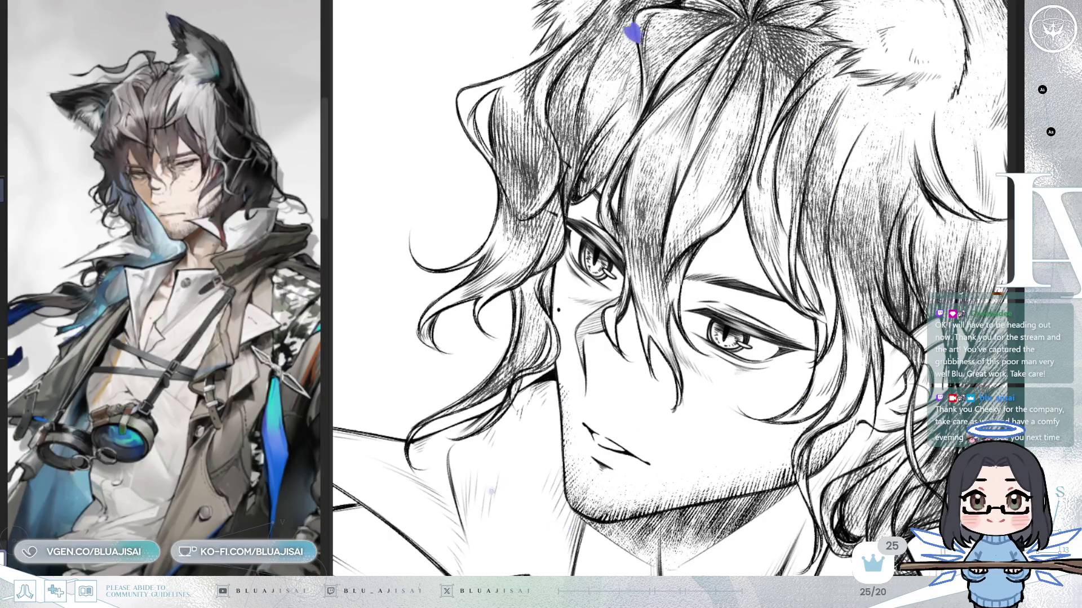
scroll(670, 288, "down", 5)
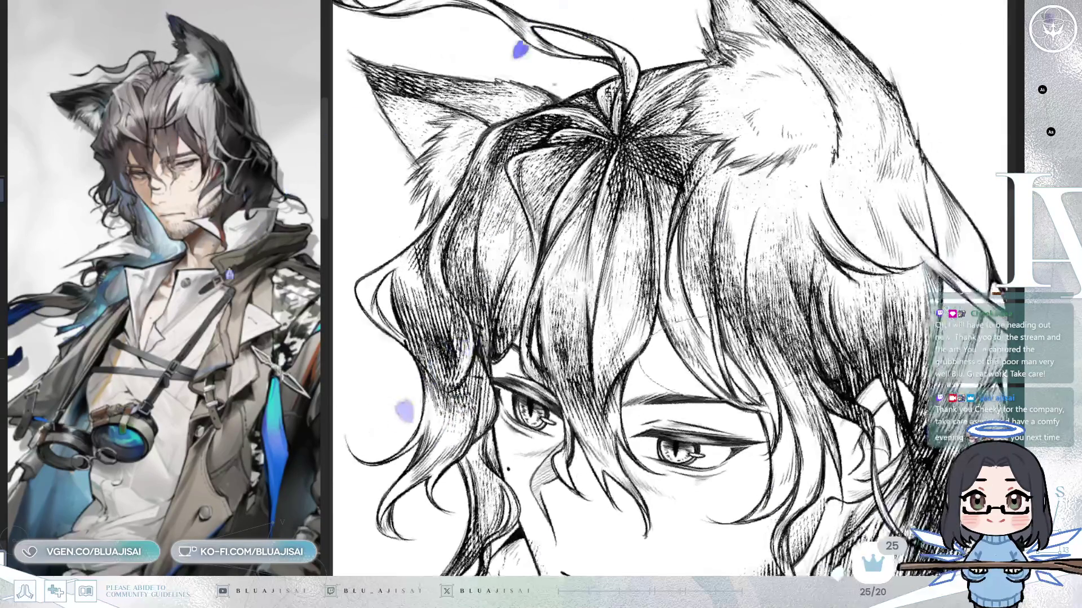
scroll(670, 288, "down", 2)
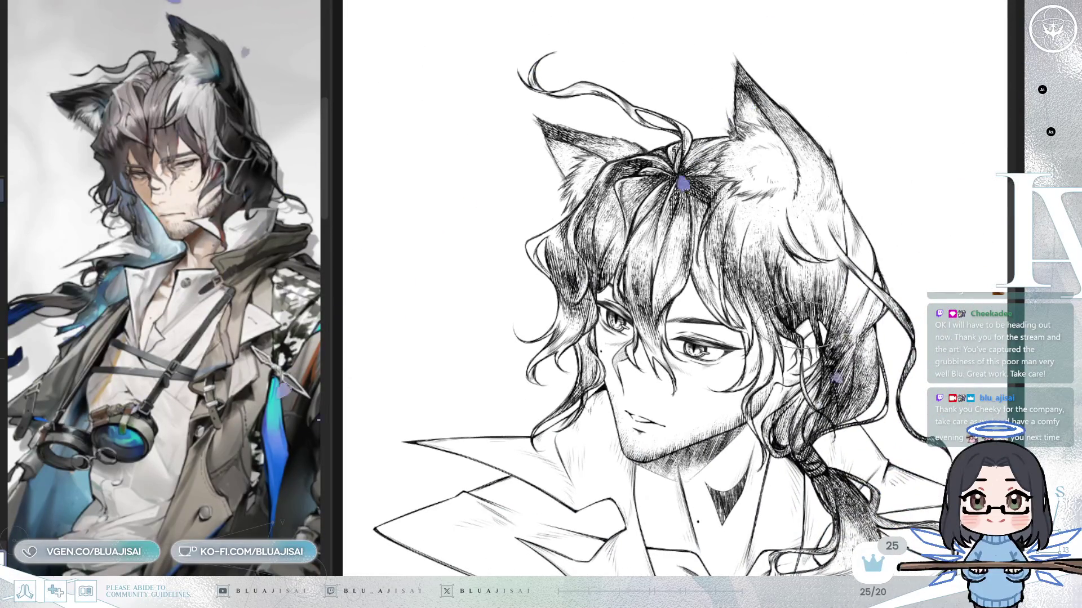
Pan to the left ear, zoom out to both ears and face, then zoom in beside the eye
scroll(628, 392, "up", 3)
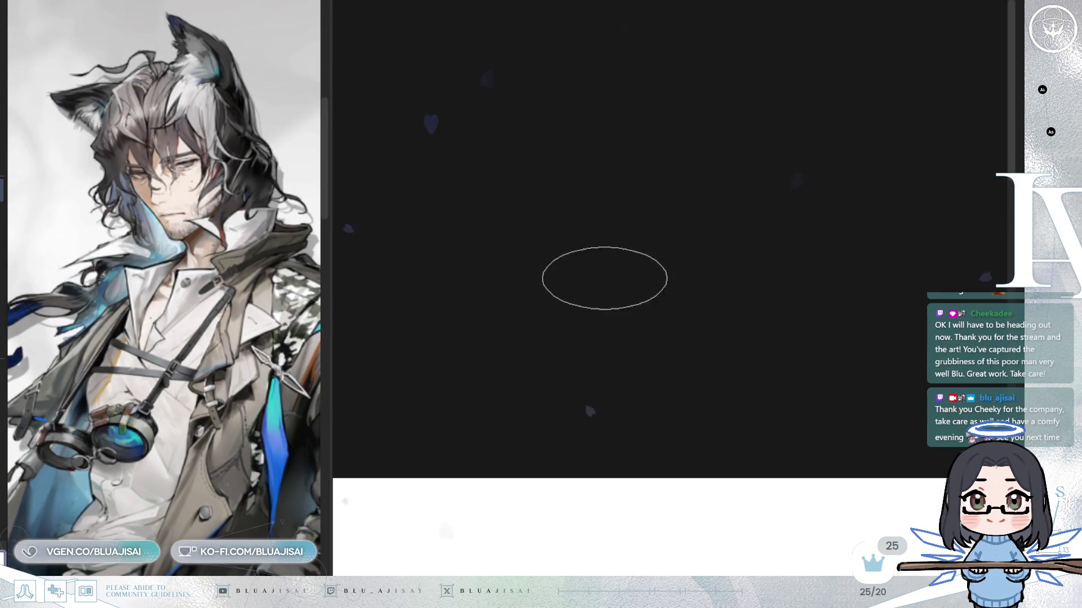
scroll(628, 392, "up", 3)
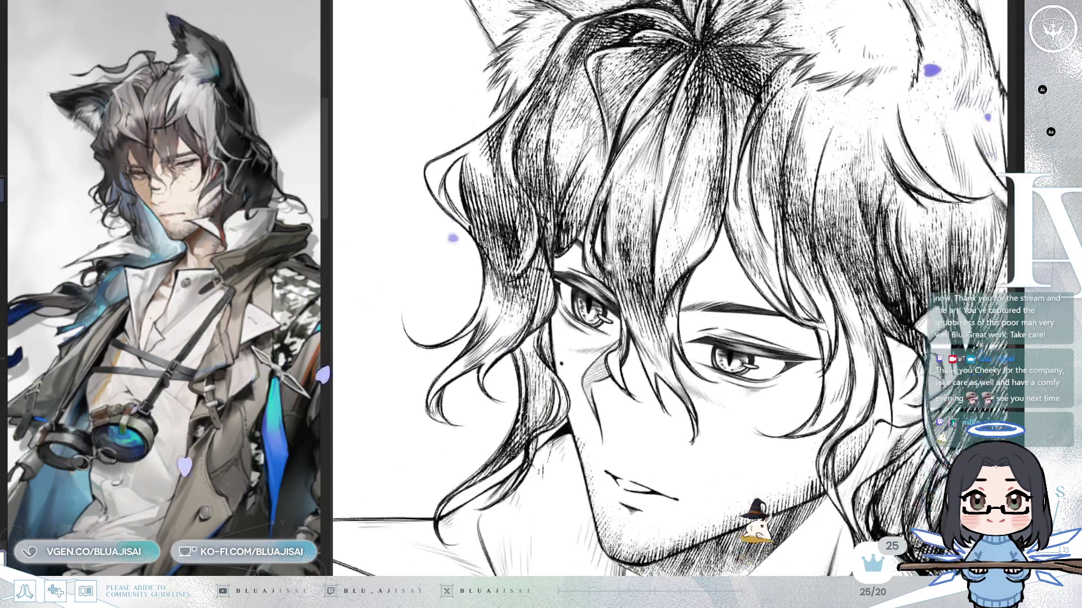
scroll(889, 187, "up", 1)
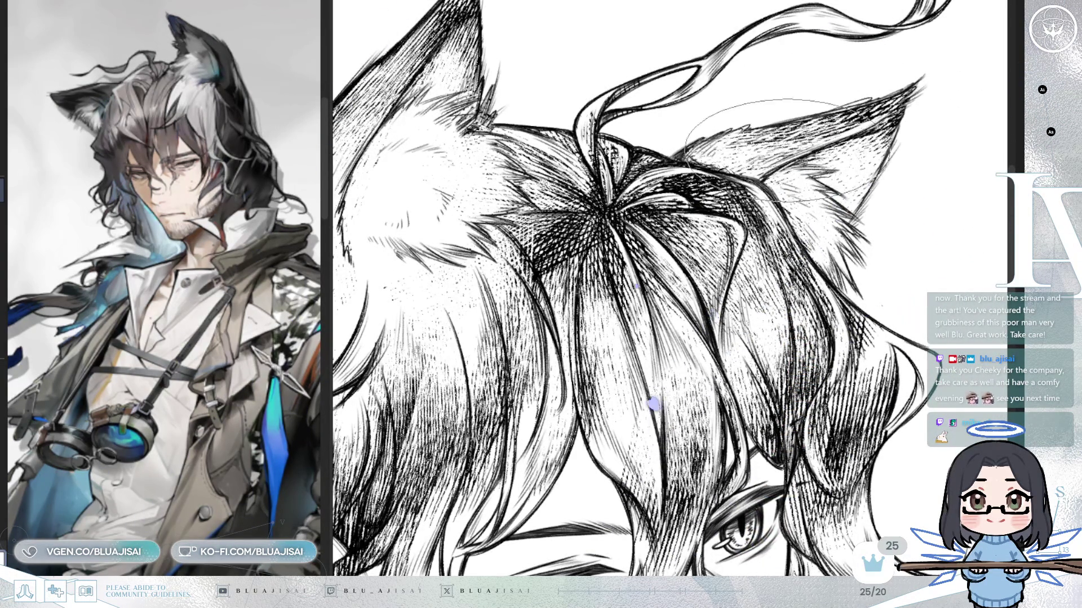
mouse_move(703, 189)
left_mouse_down()
mouse_move(917, 235)
mouse_move(940, 290)
left_mouse_up()
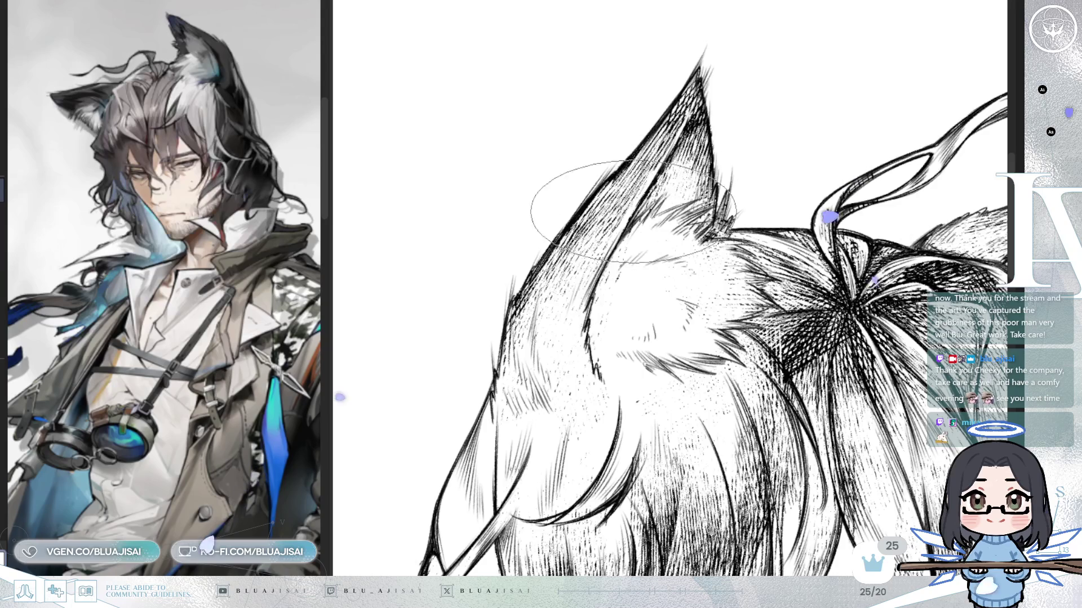
key("ctrl+minus")
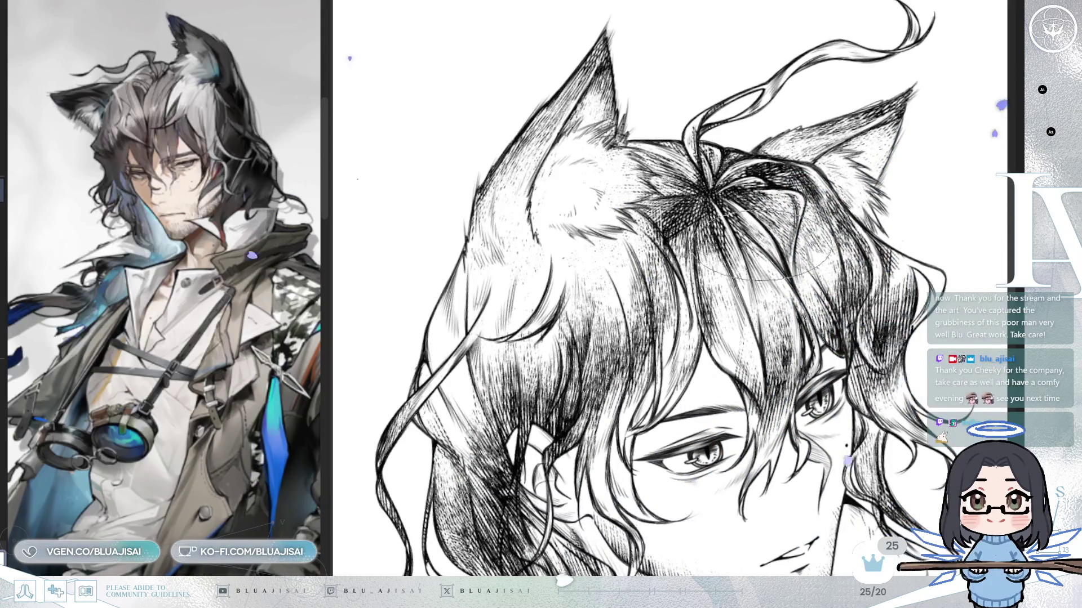
left_click_drag(664, 367, 743, 248)
key("ctrl+plus")
key("ctrl+plus")
key("ctrl+plus")
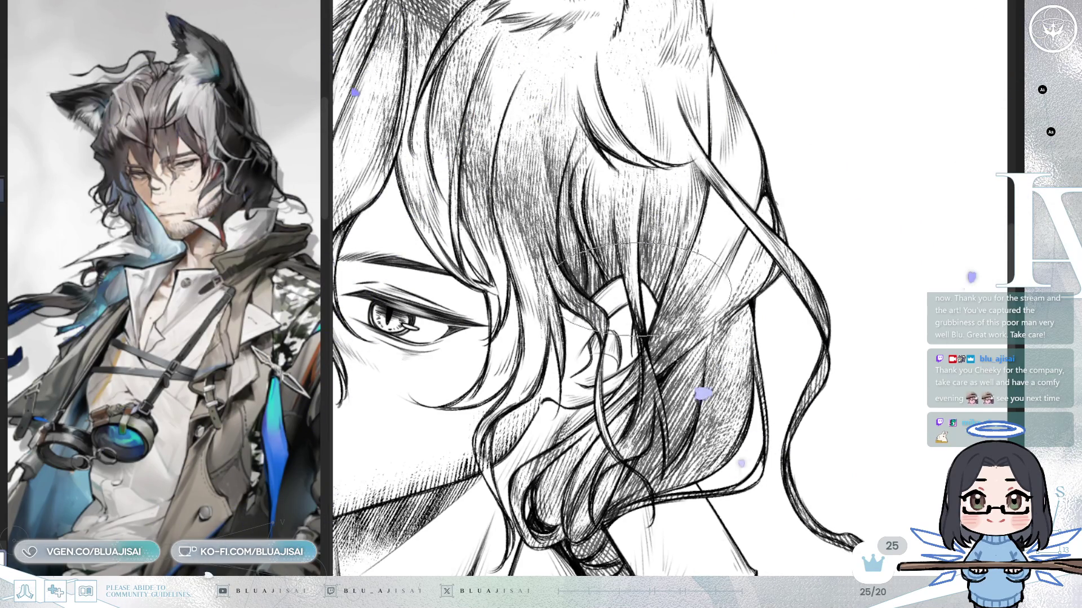
key("h")
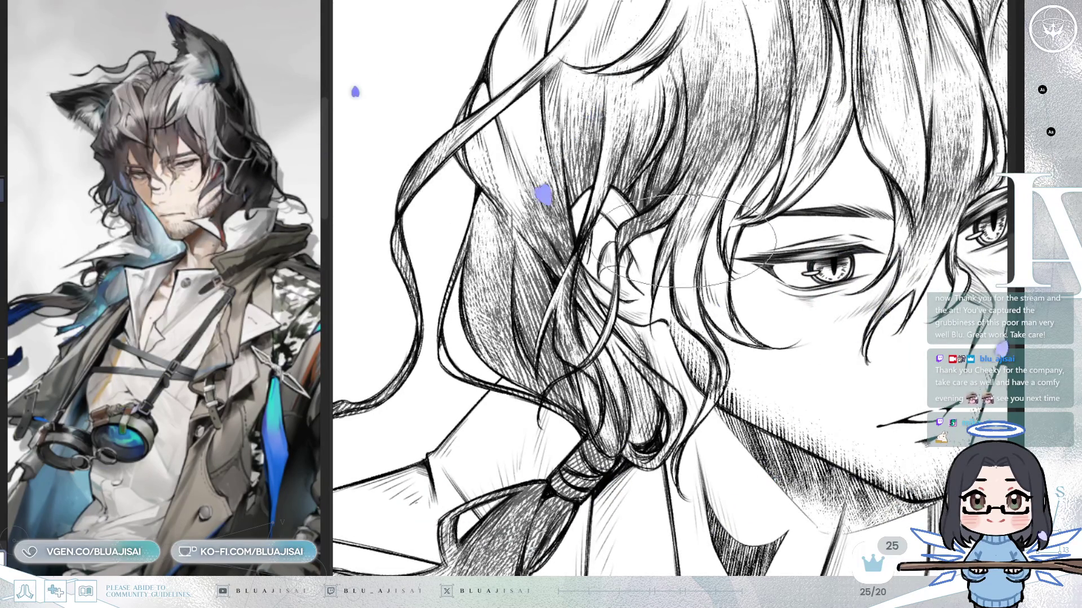
scroll(601, 314, "up", 1)
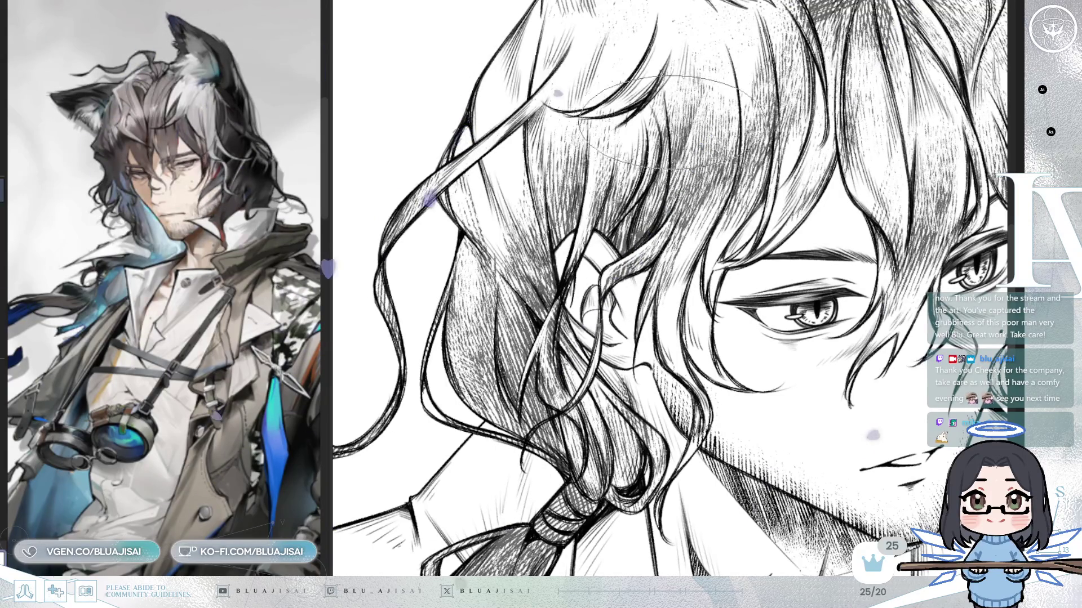
key("m")
key("^")
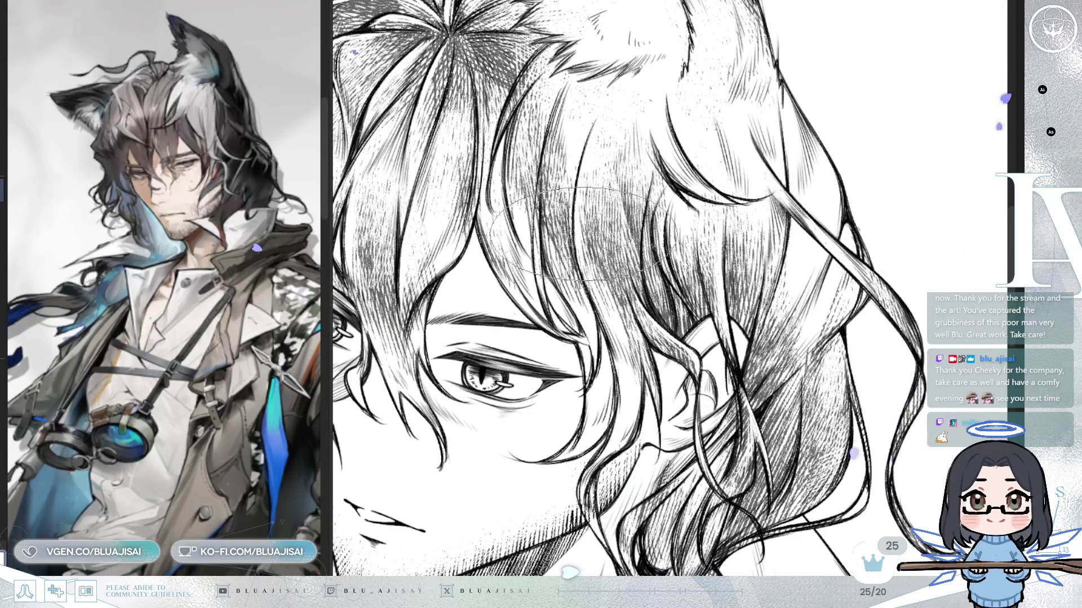
key("minus")
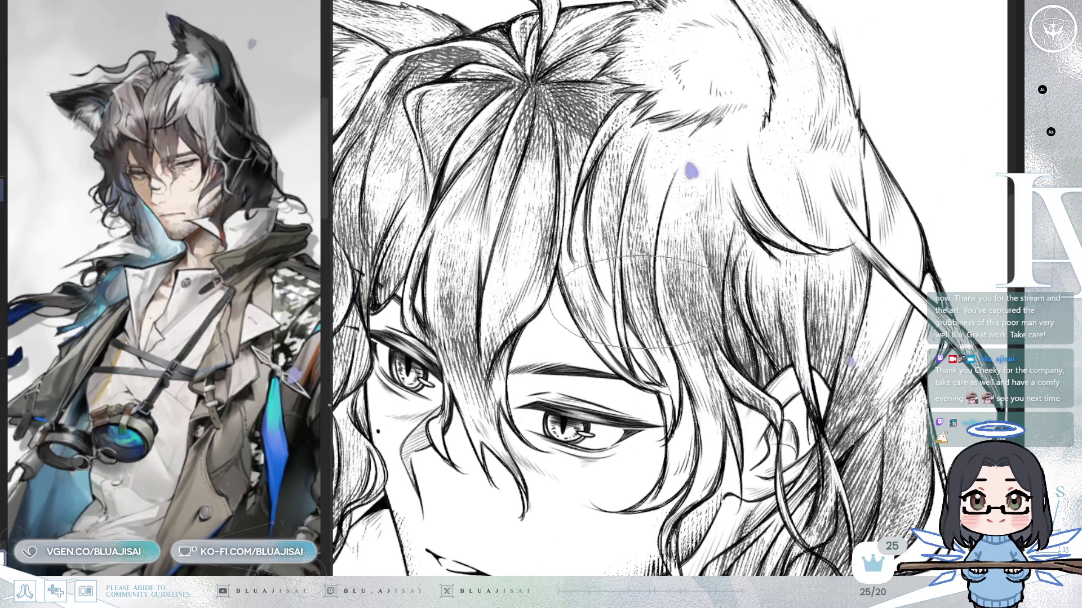
left_click_drag(643, 302, 704, 366)
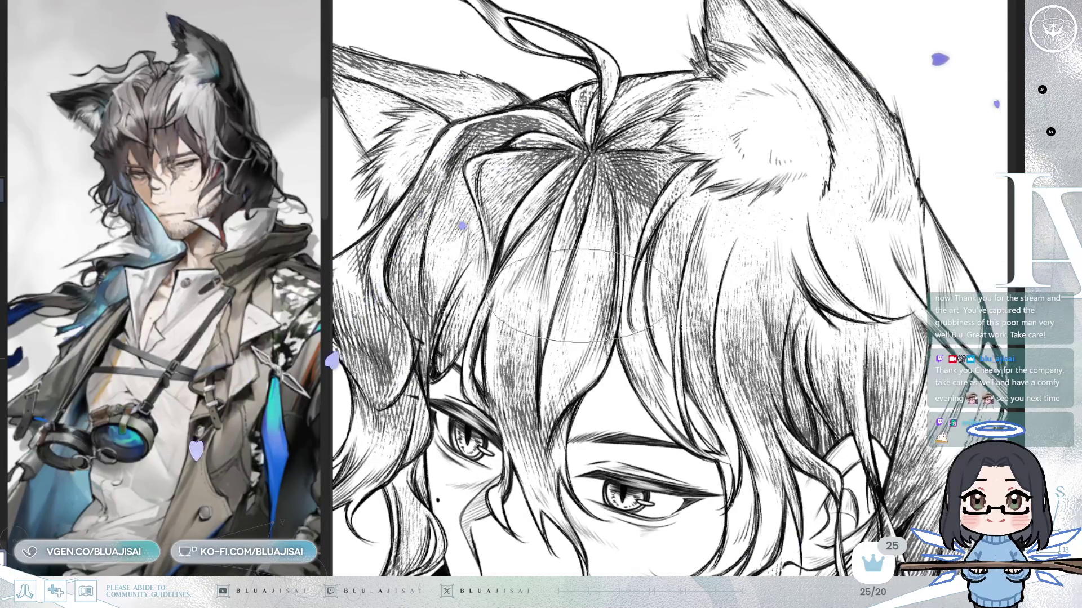
scroll(580, 296, "down", 5)
scroll(581, 296, "left", 5)
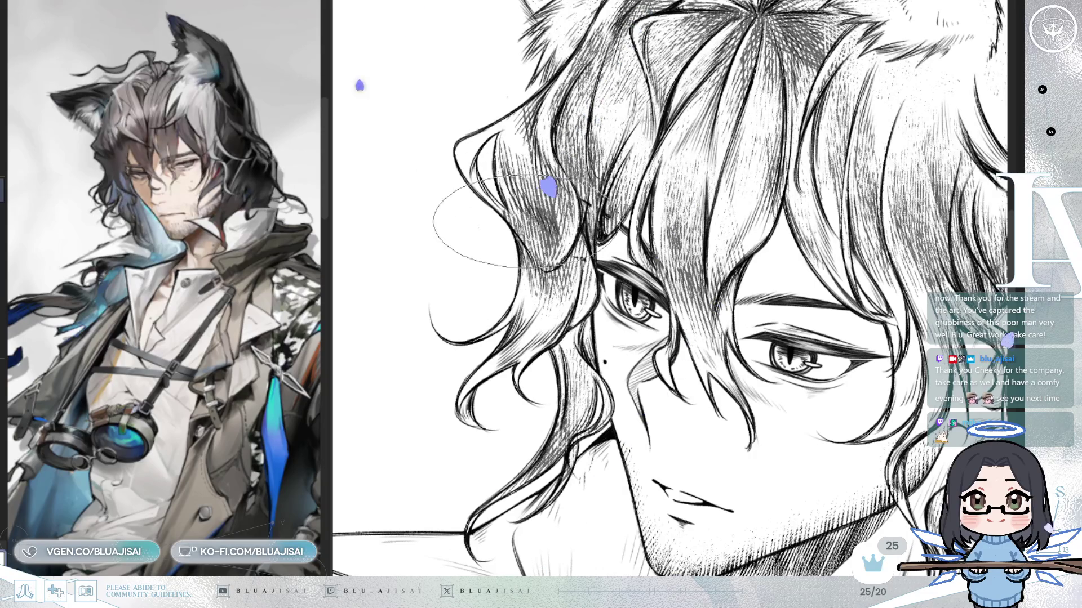
scroll(586, 251, "down", 4)
scroll(586, 251, "left", 2)
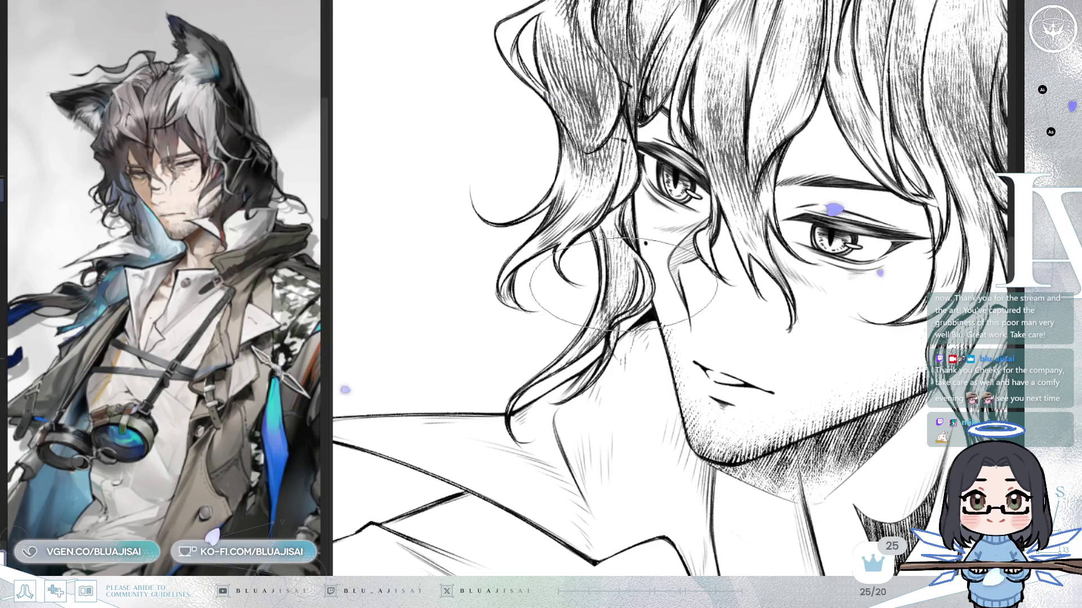
mouse_move(795, 344)
left_mouse_down()
mouse_move(679, 214)
mouse_move(781, 248)
left_mouse_up()
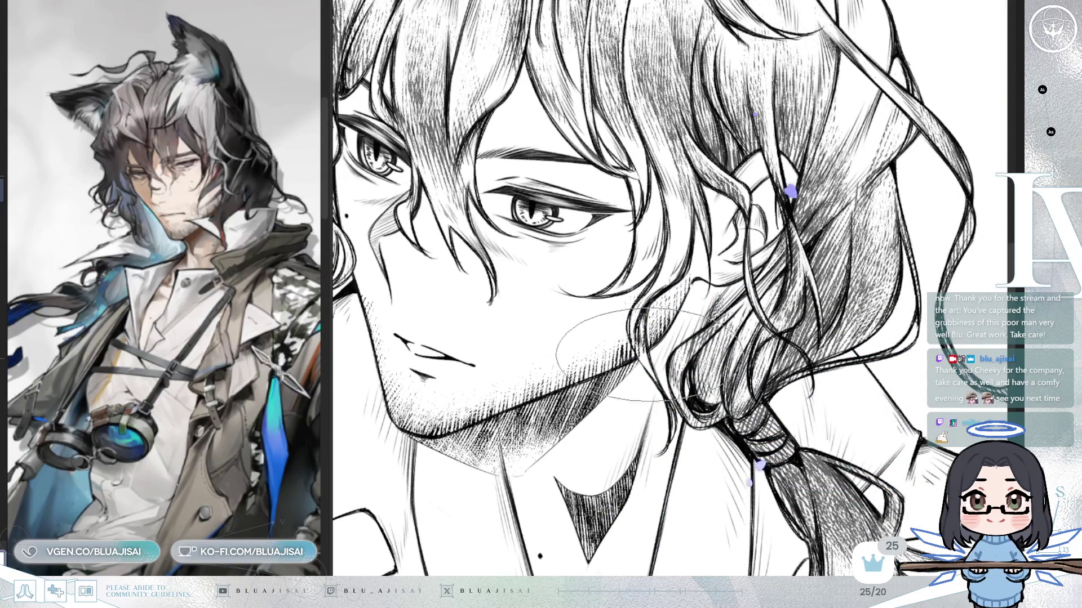
left_click_drag(707, 240, 616, 299)
left_click_drag(686, 301, 635, 315)
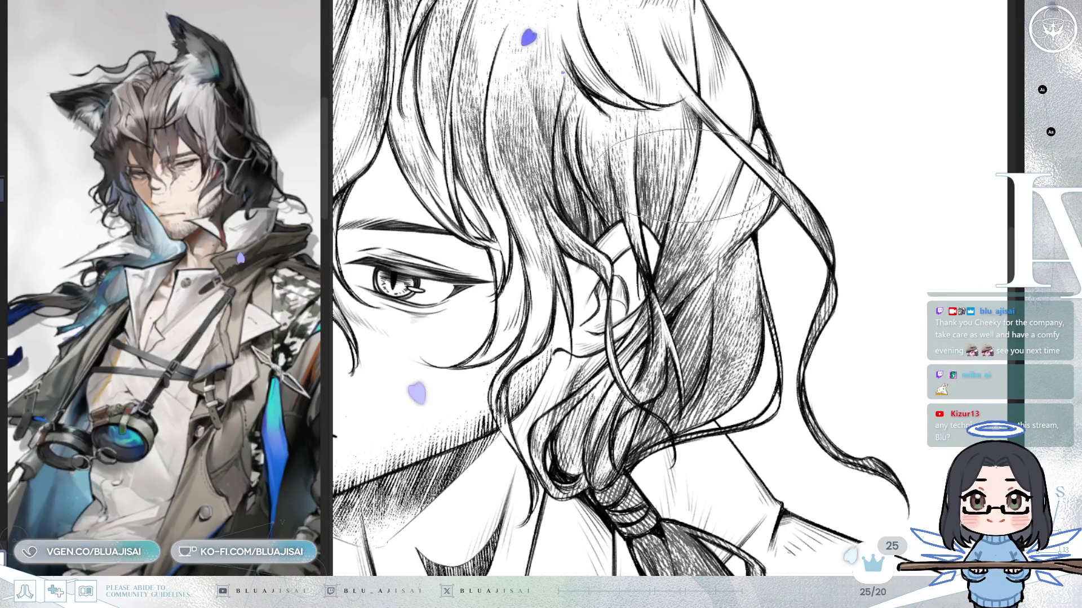
key("m")
mouse_move(681, 51)
left_mouse_down()
mouse_move(621, 111)
mouse_move(609, 147)
left_mouse_up()
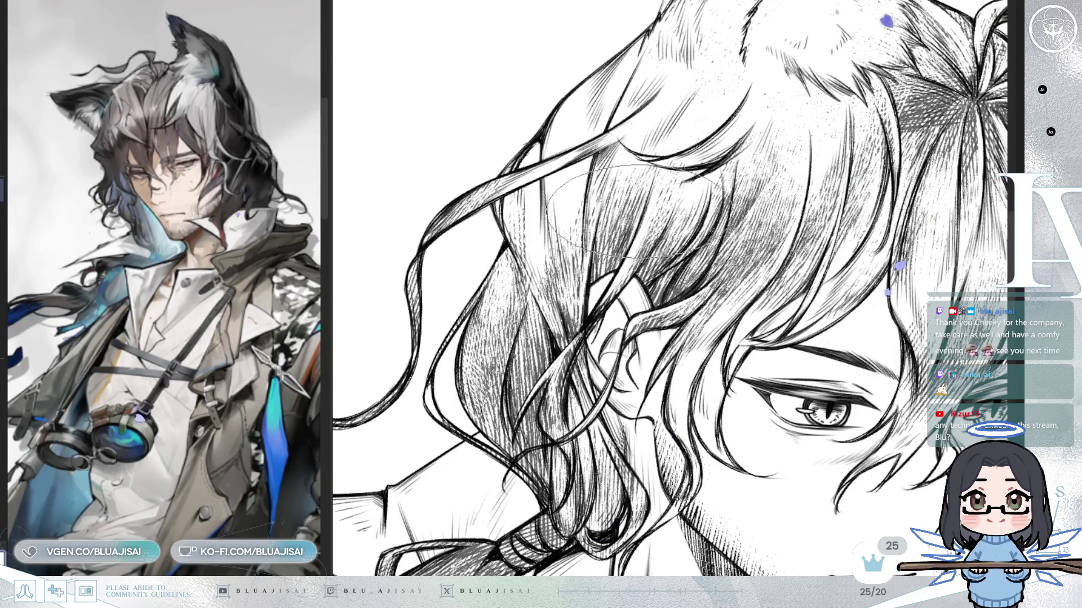
scroll(688, 262, "down", 3)
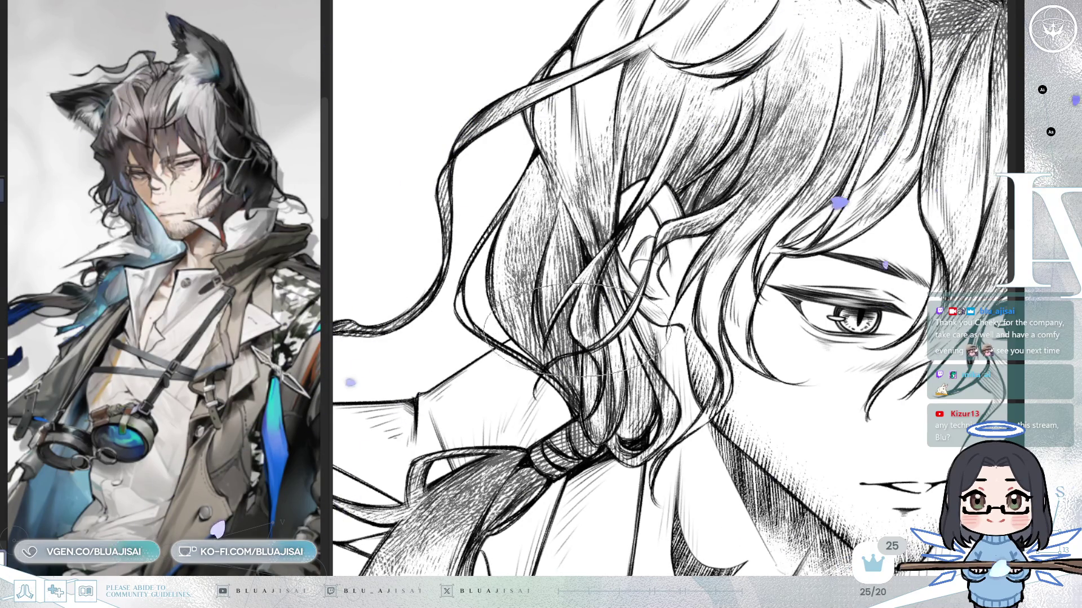
left_click_drag(664, 356, 592, 332)
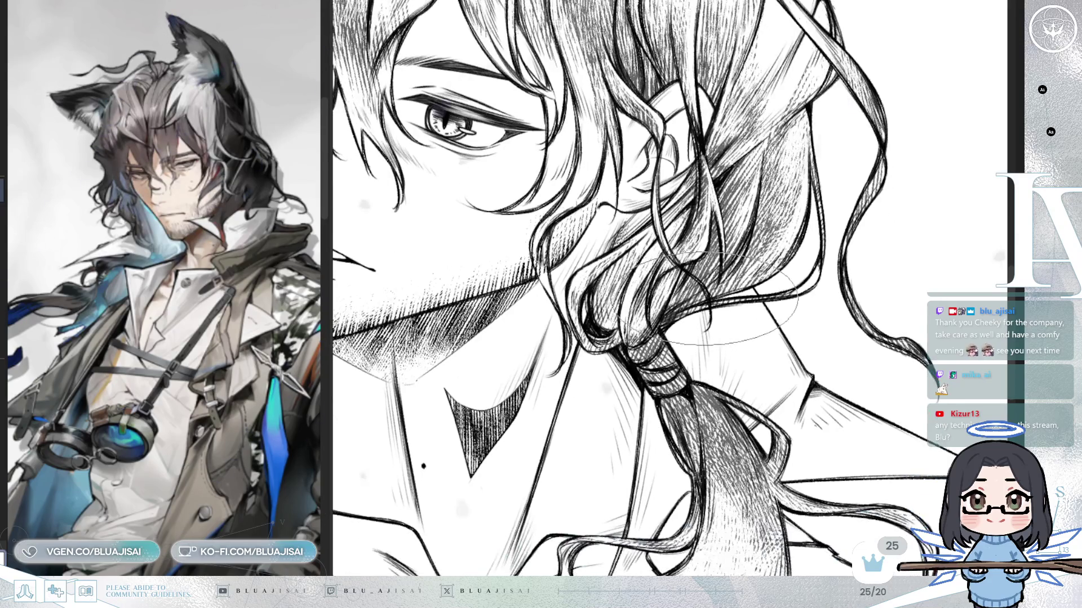
Mirror and rotate the view to lay the hair tie sideways and show the ponytail and collar
key("h")
left_click_drag(711, 285, 645, 296)
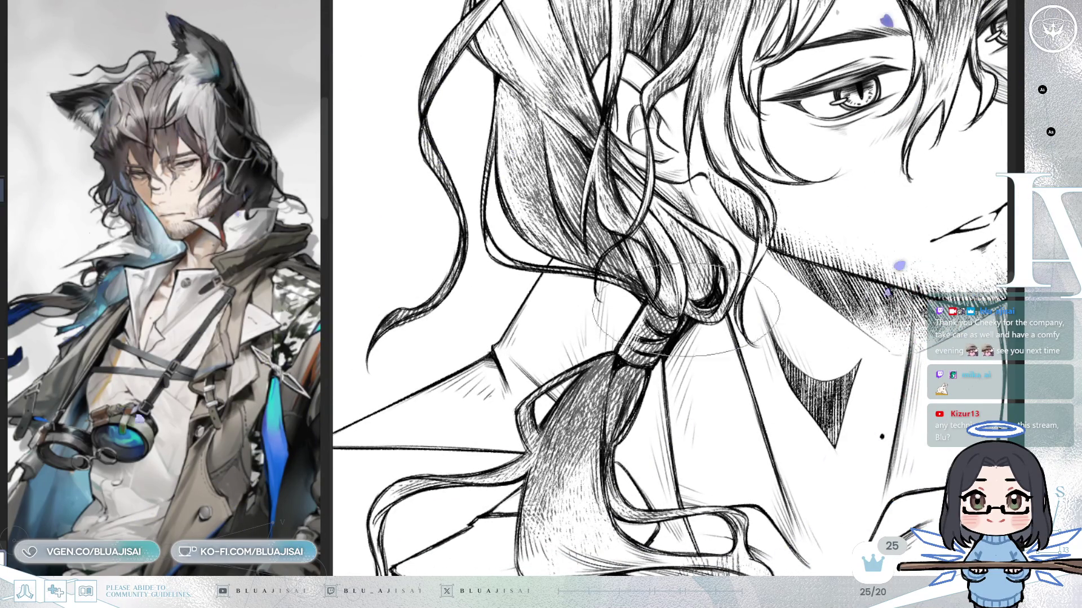
left_click_drag(685, 311, 693, 299)
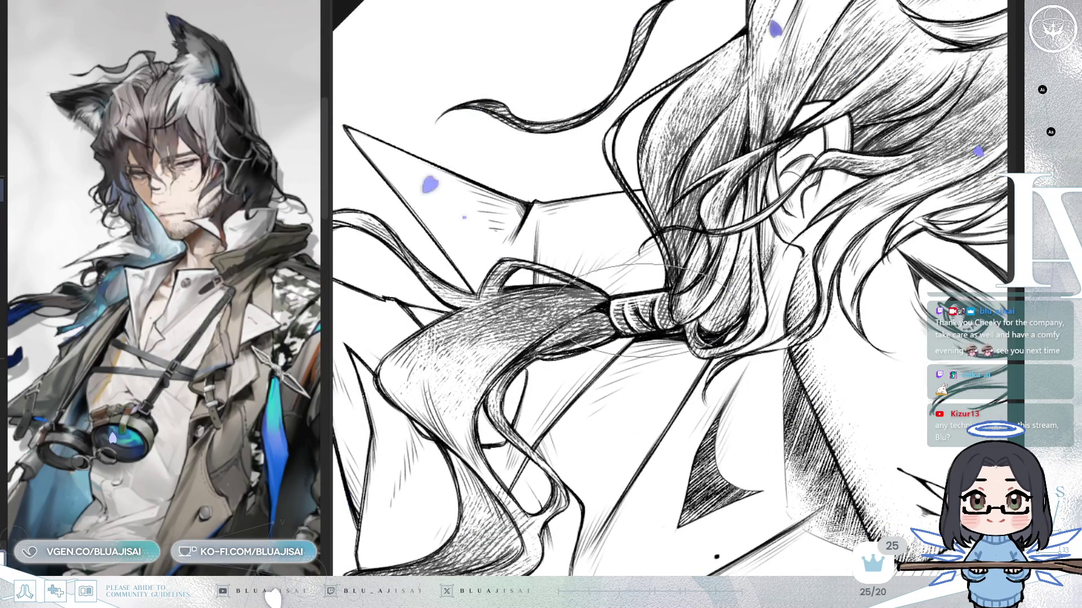
left_click_drag(708, 251, 688, 269)
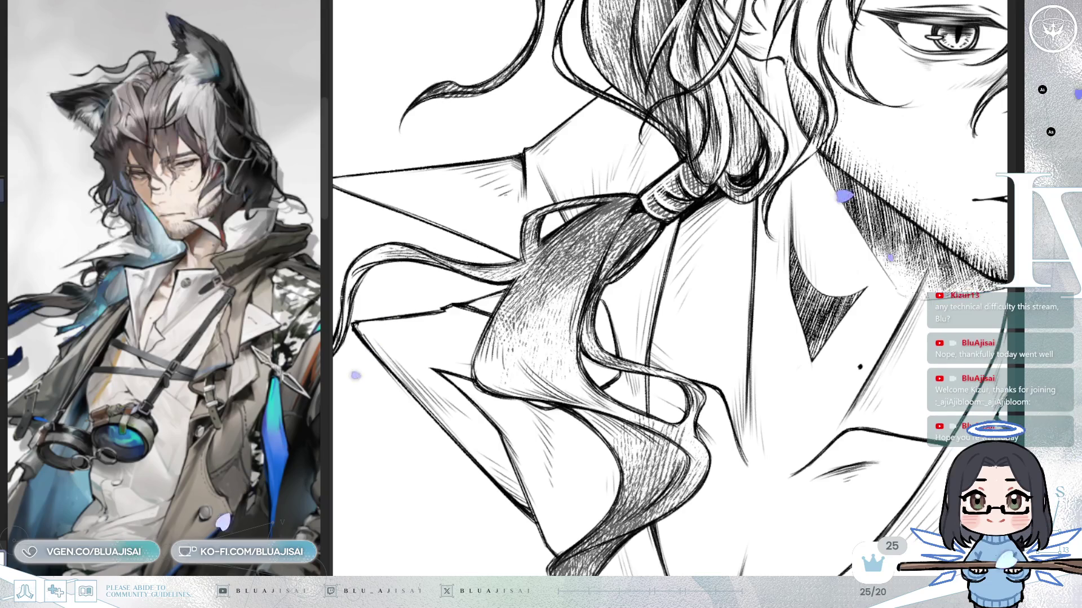
left_click_drag(677, 226, 706, 193)
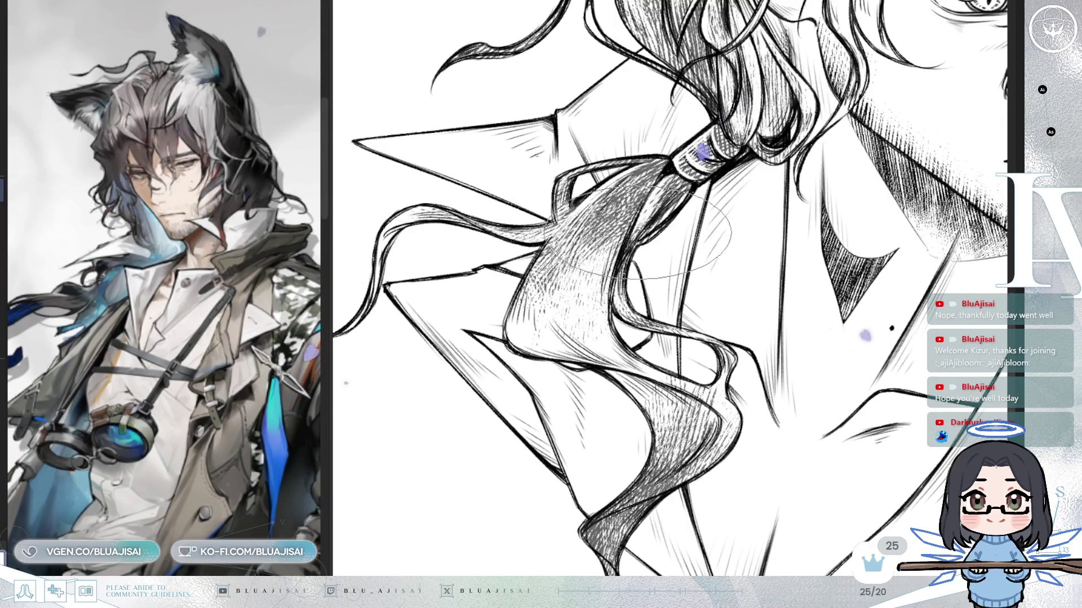
Rotate the view about 15° counterclockwise, follow the ponytail to its tip, then zoom out to the whole portrait
key("minus")
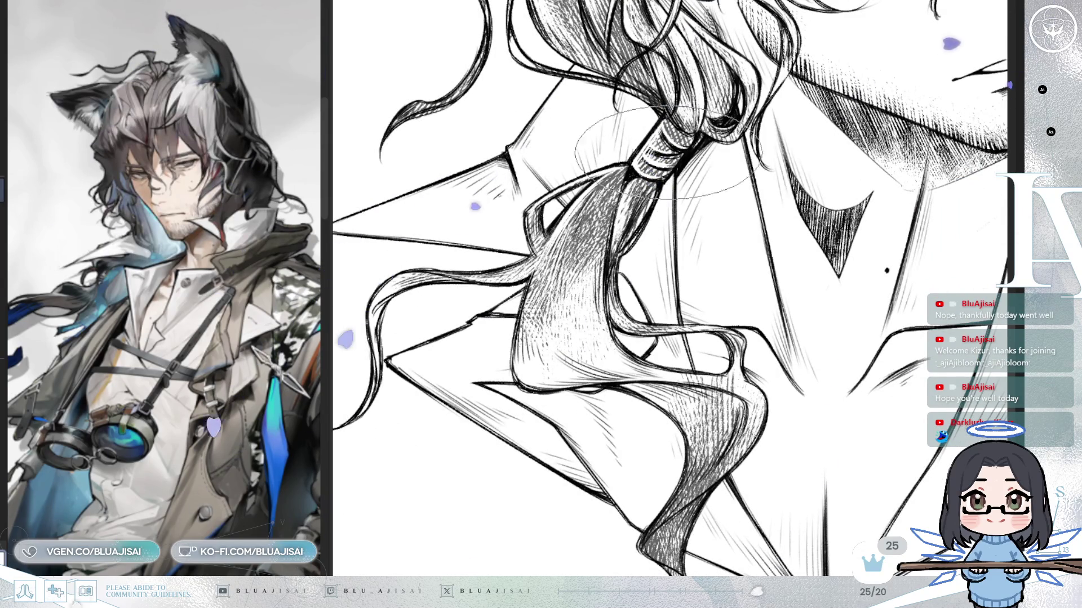
key("h")
mouse_move(729, 403)
left_mouse_down()
mouse_move(833, 338)
mouse_move(865, 358)
left_mouse_up()
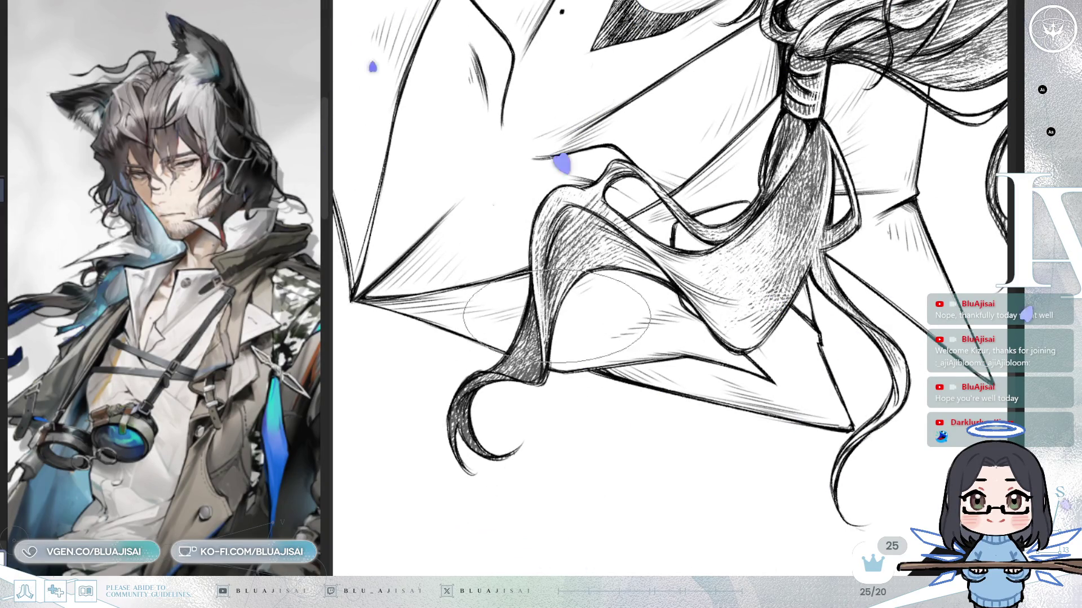
mouse_move(561, 292)
left_mouse_down()
mouse_move(576, 386)
mouse_move(604, 253)
left_mouse_up()
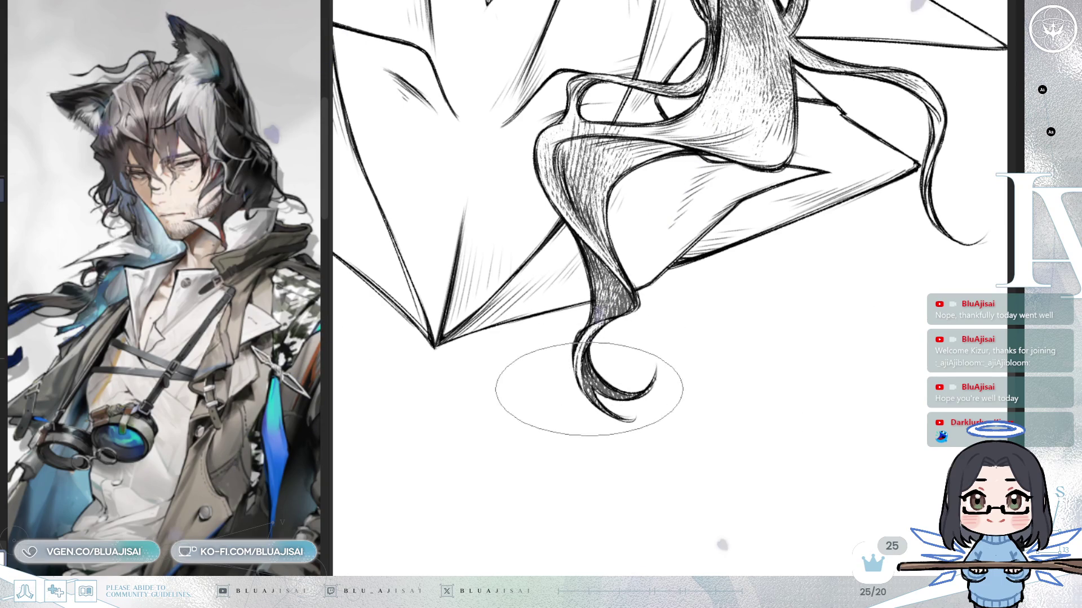
mouse_move(640, 381)
left_mouse_down()
mouse_move(676, 285)
mouse_move(749, 245)
mouse_move(721, 282)
left_mouse_up()
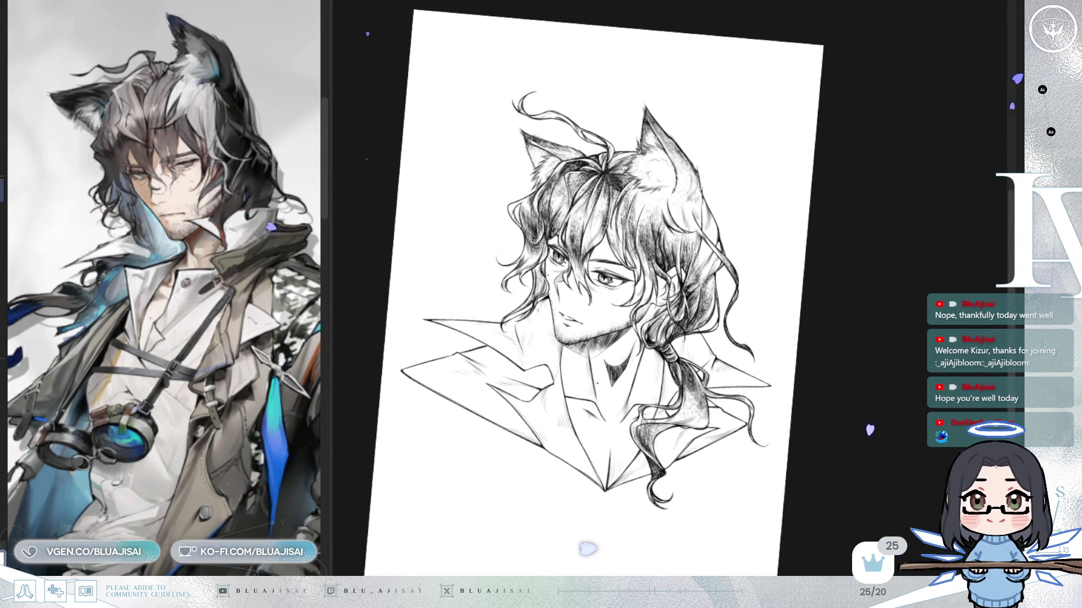
Paste the artist's signature and drag it beside the wavy hair, right of the face below the ear
mouse_move(721, 281)
left_mouse_down()
mouse_move(817, 169)
mouse_move(854, 82)
mouse_move(772, 270)
mouse_move(841, 265)
mouse_move(829, 314)
mouse_move(853, 325)
left_mouse_up()
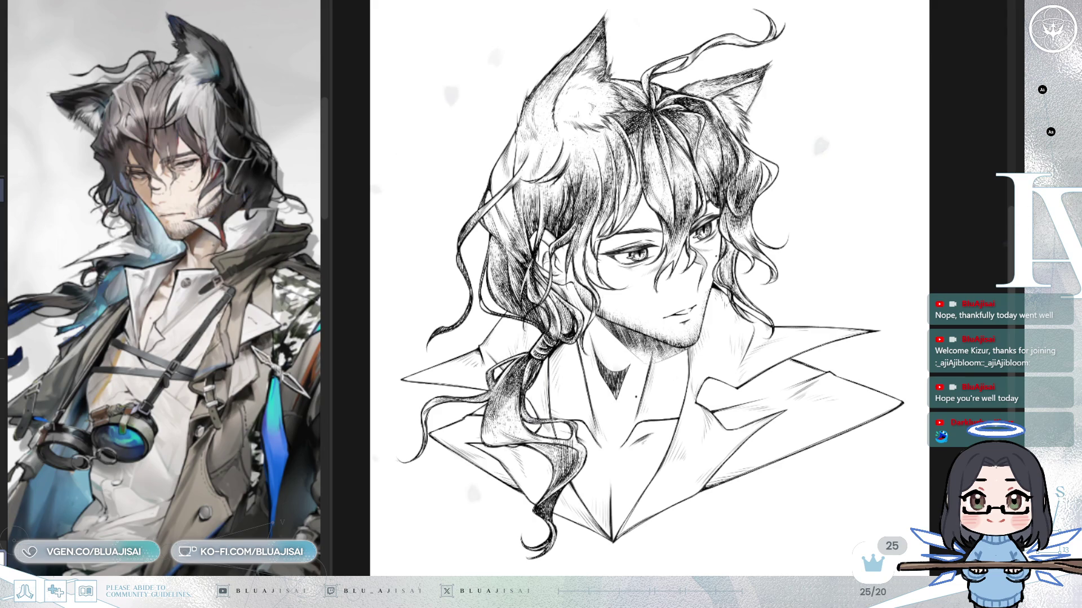
key("ctrl+v")
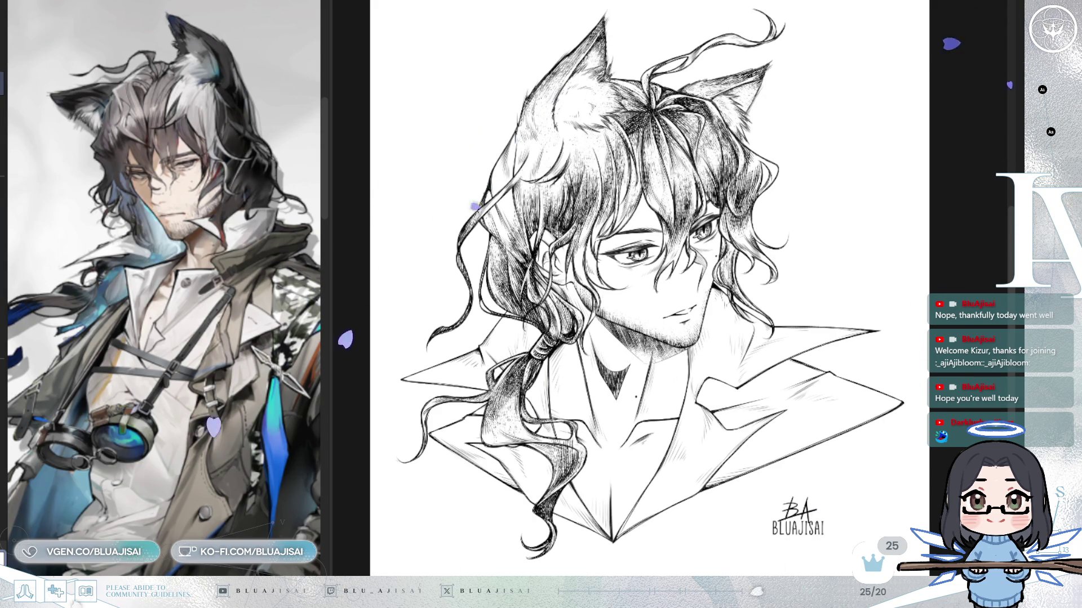
mouse_move(821, 533)
left_mouse_down()
mouse_move(756, 528)
mouse_move(883, 377)
mouse_move(824, 323)
left_mouse_up()
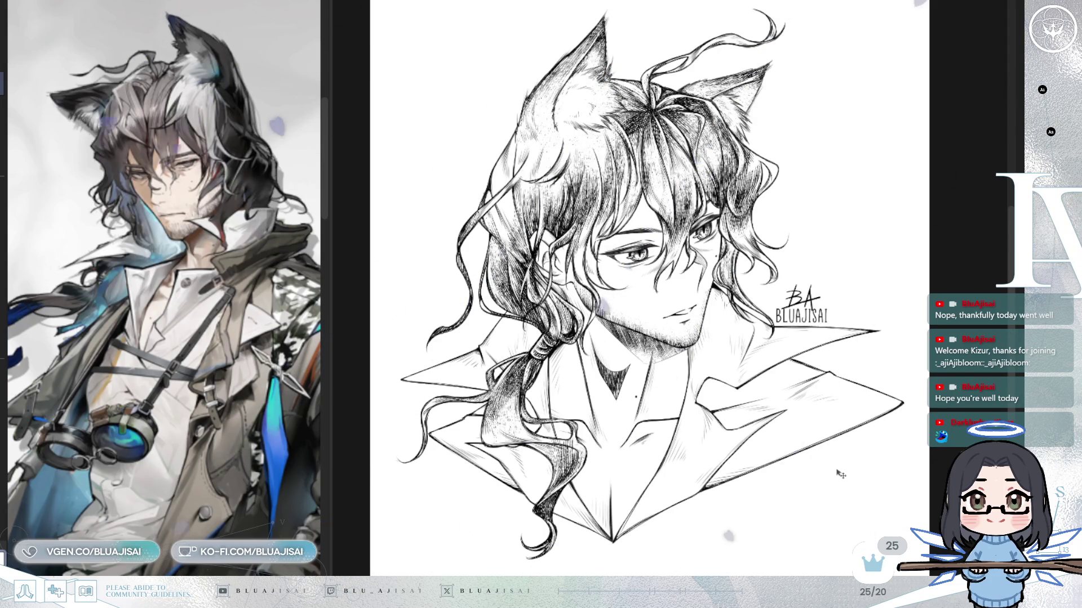
scroll(834, 472, "up", 2)
scroll(903, 519, "down", 2)
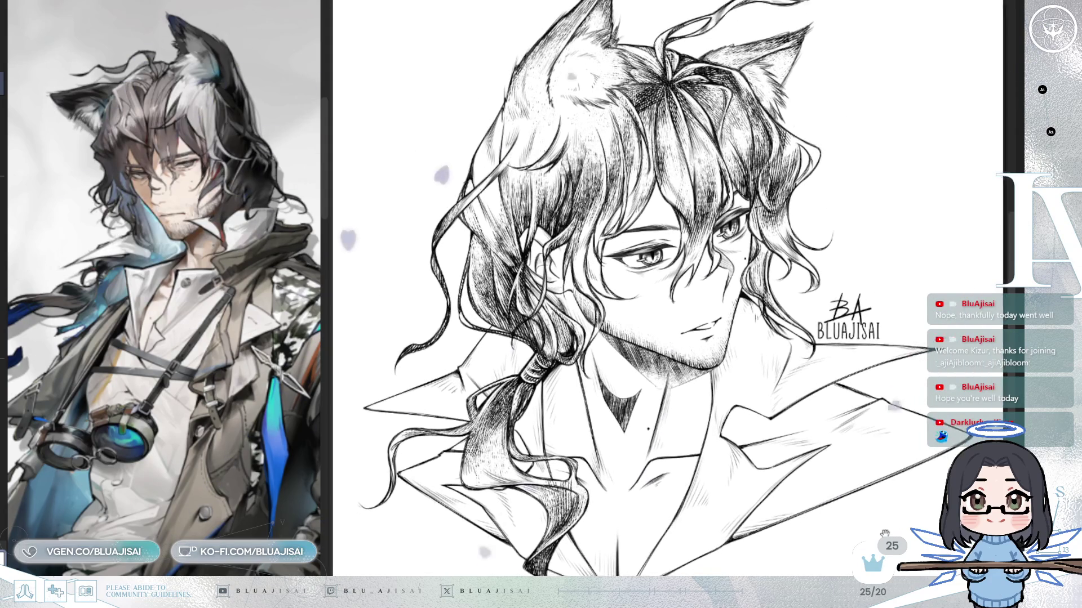